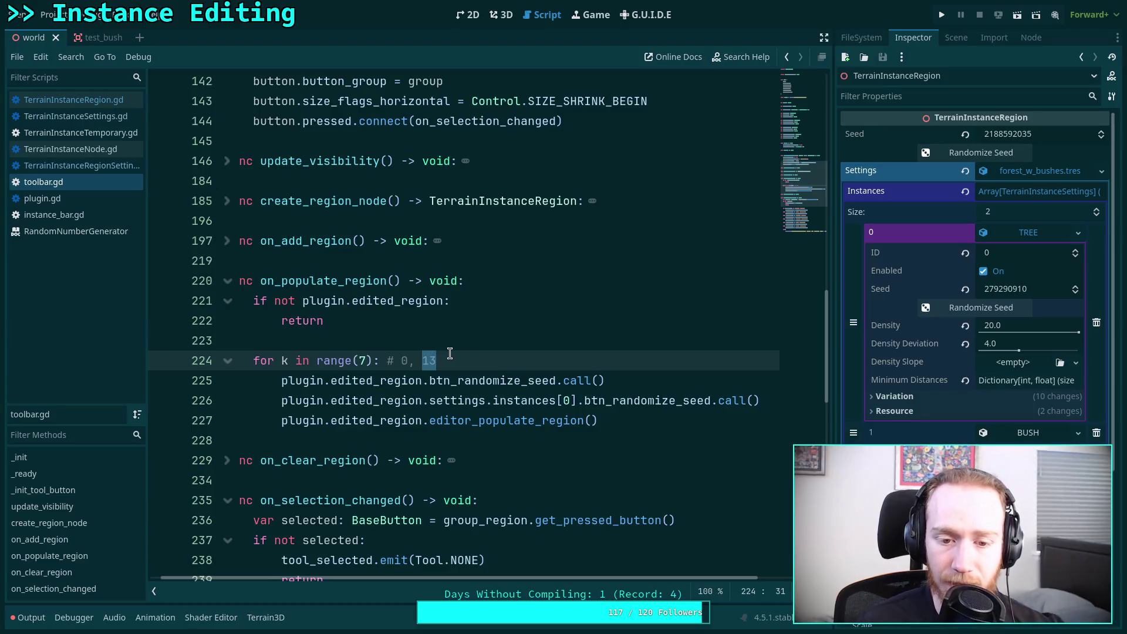
Step: Glance at the populated regions in the 3D view, then return to the toolbar script
left_click(474, 352)
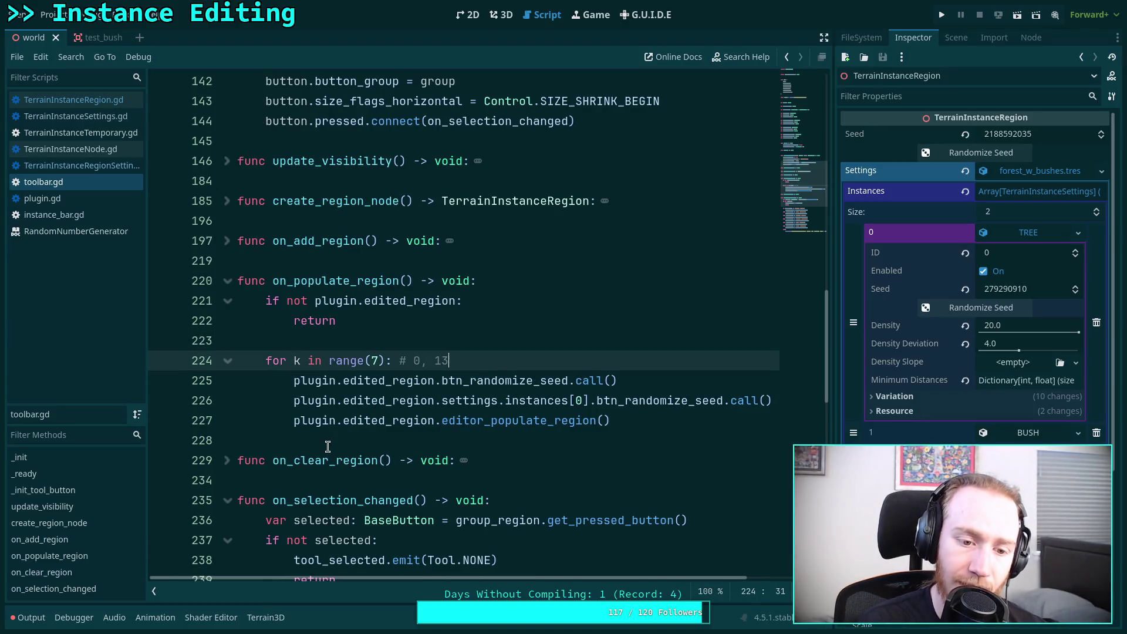
left_click(331, 444)
left_click(496, 16)
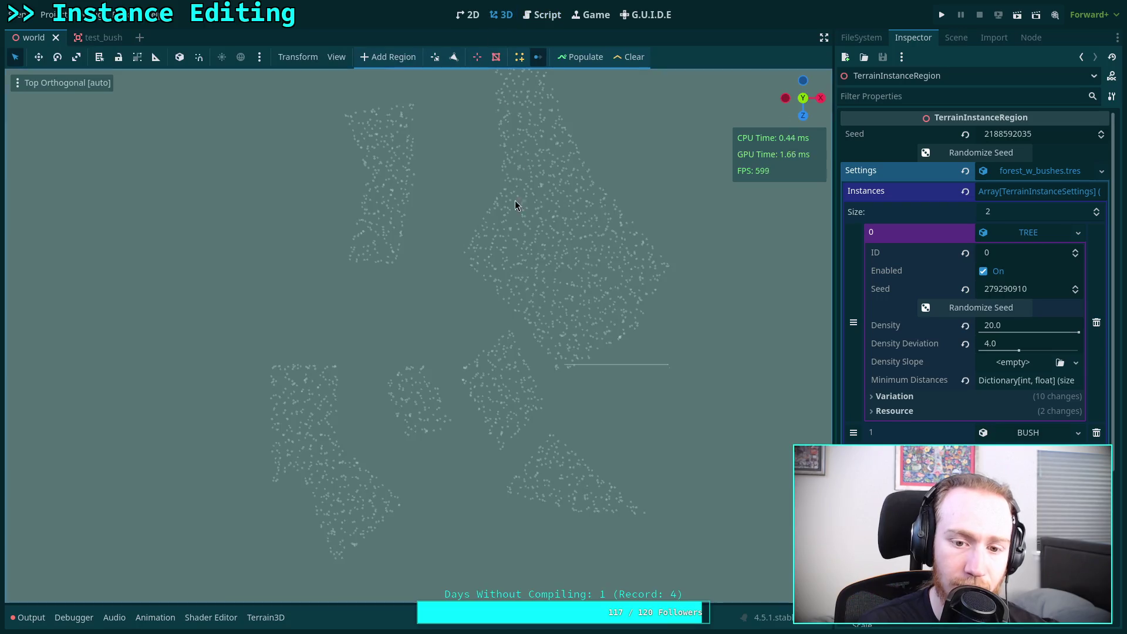
left_click(543, 18)
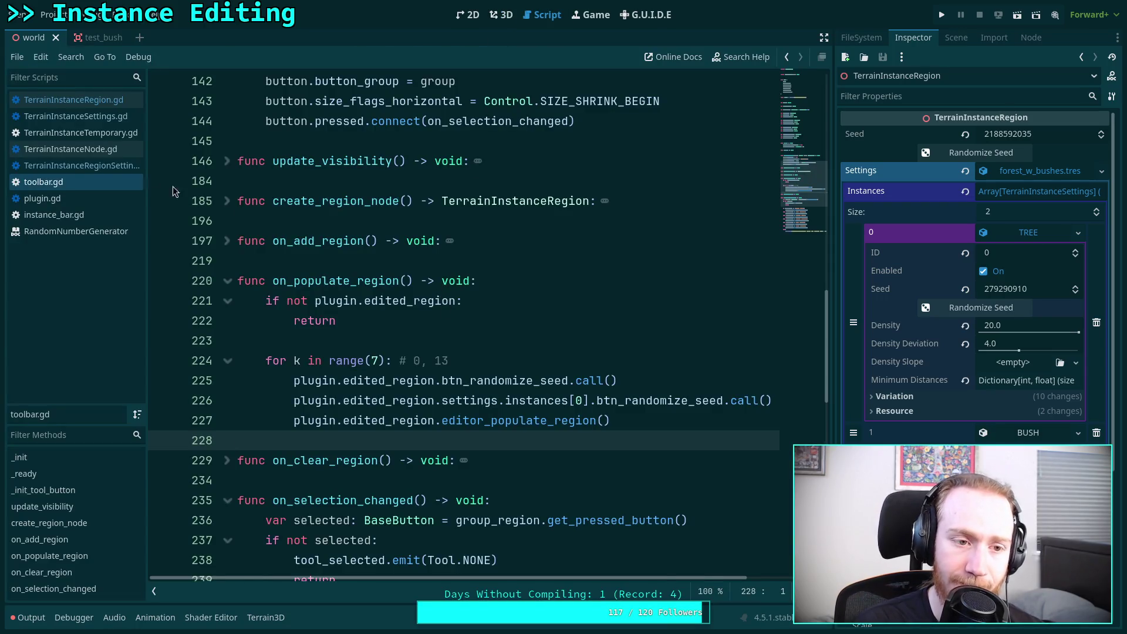
Step: Open TerrainInstanceRegion.gd and scroll to the height lookup in _populate_chunk
left_click(88, 106)
scroll(411, 319, "down", 15)
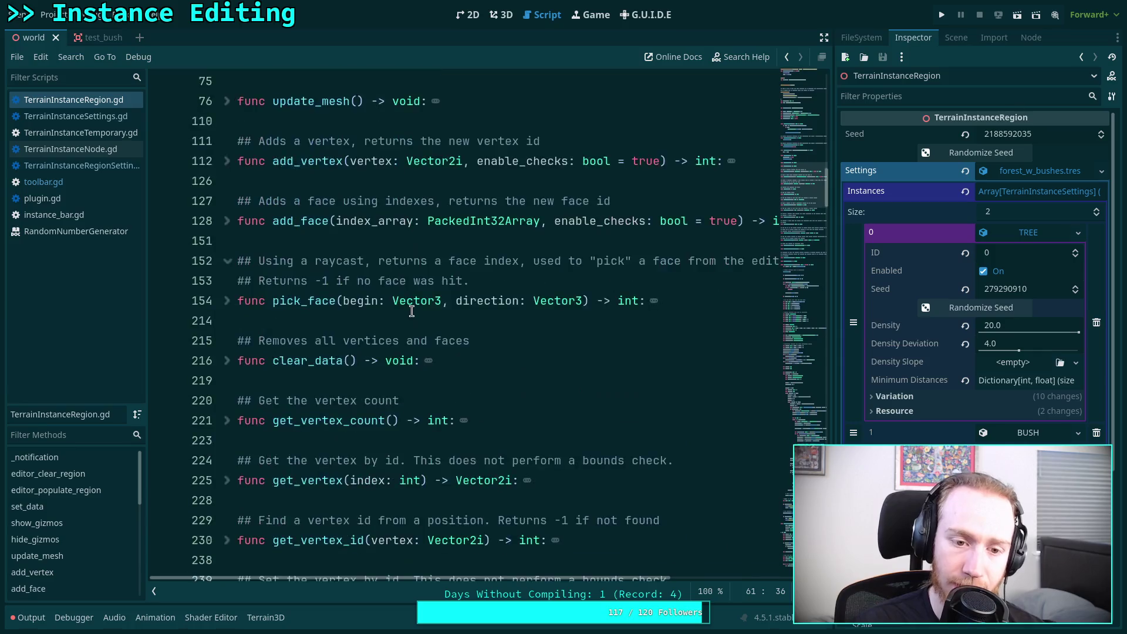
scroll(419, 311, "down", 20)
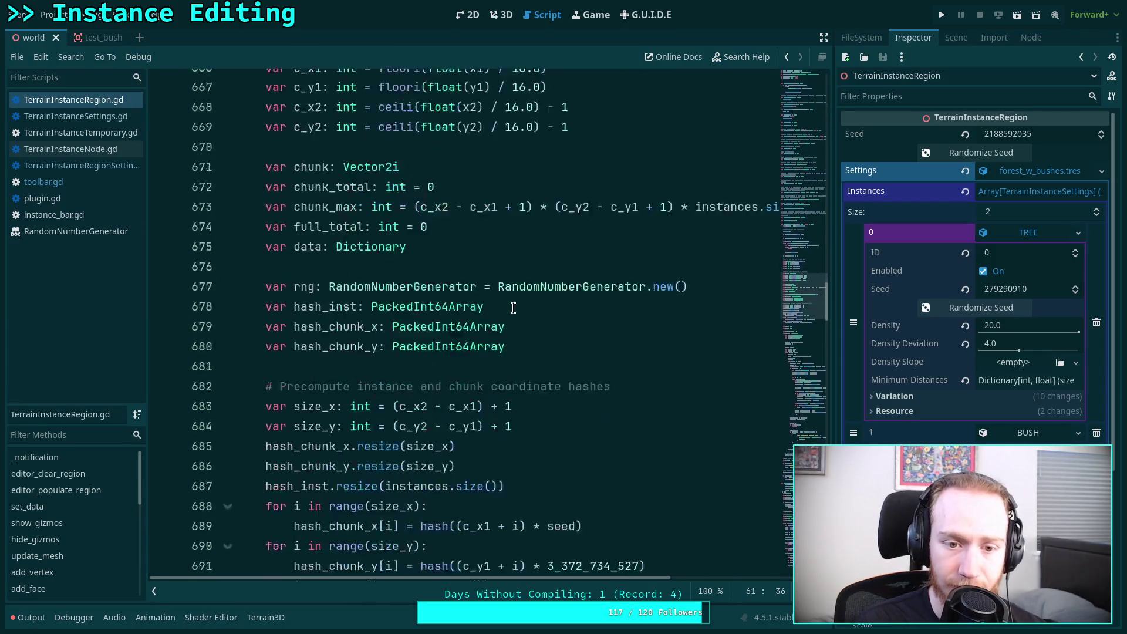
scroll(513, 308, "down", 15)
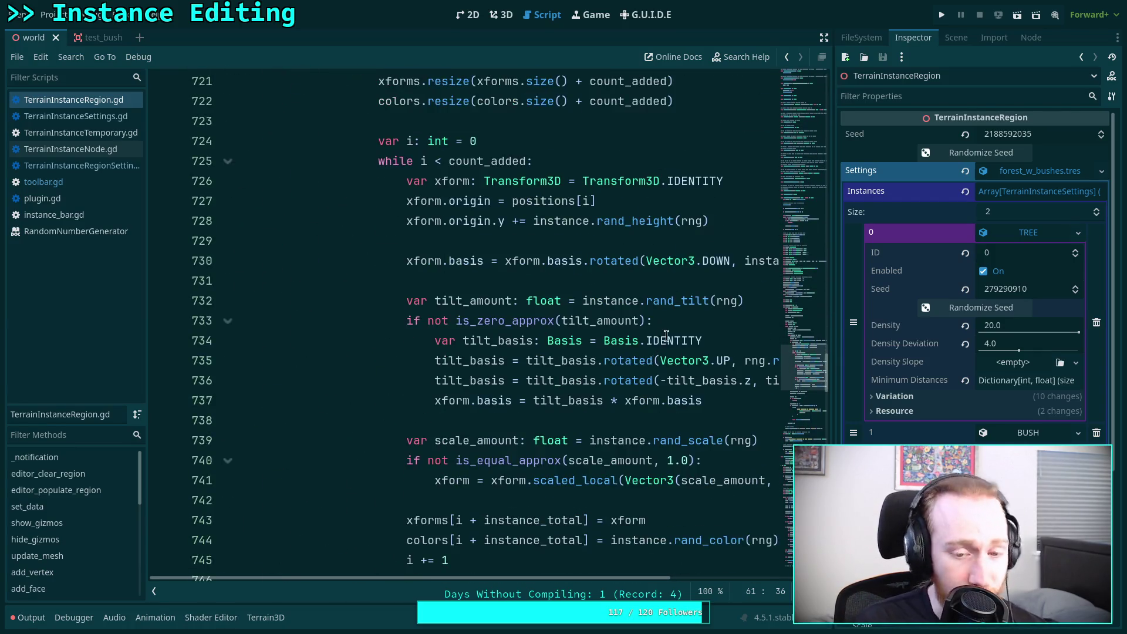
scroll(810, 421, "down", 15)
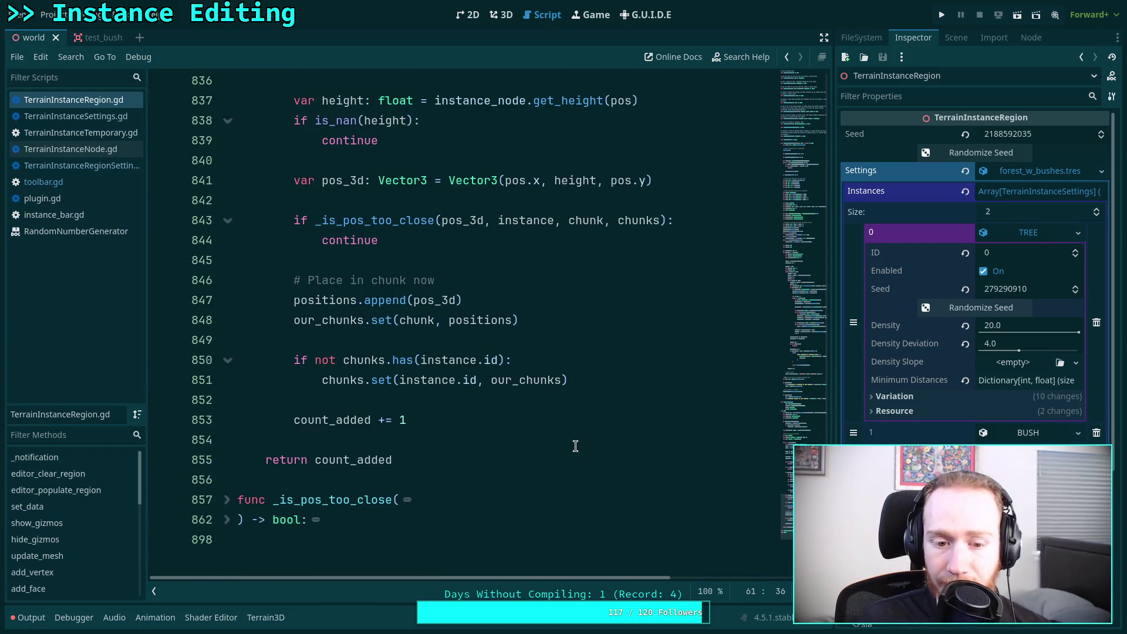
scroll(464, 423, "up", 11)
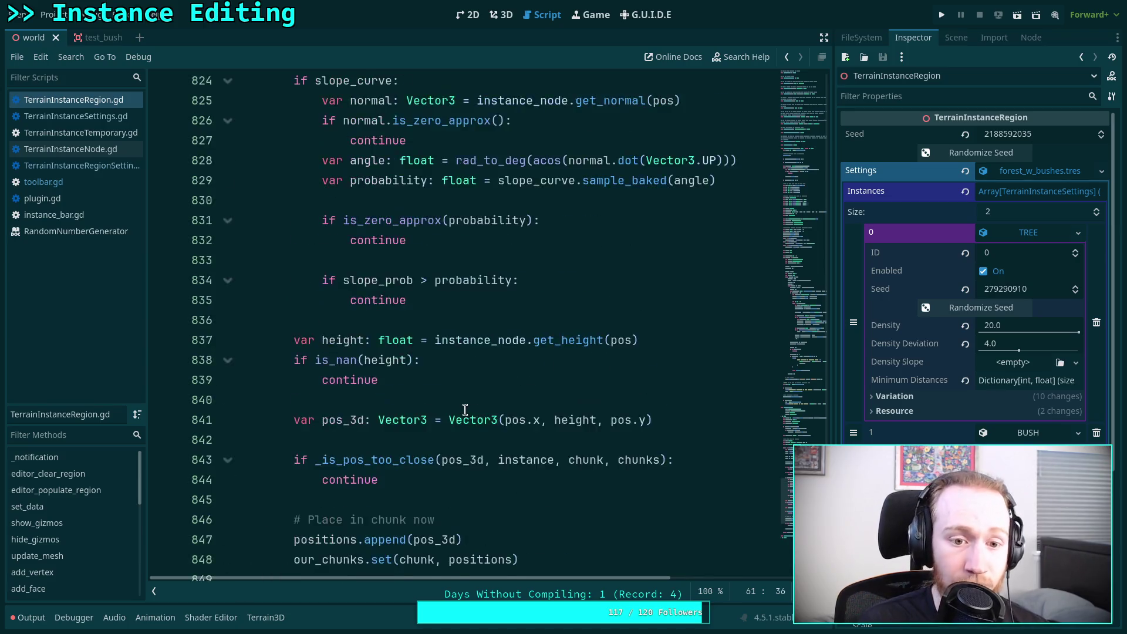
scroll(445, 385, "up", 2)
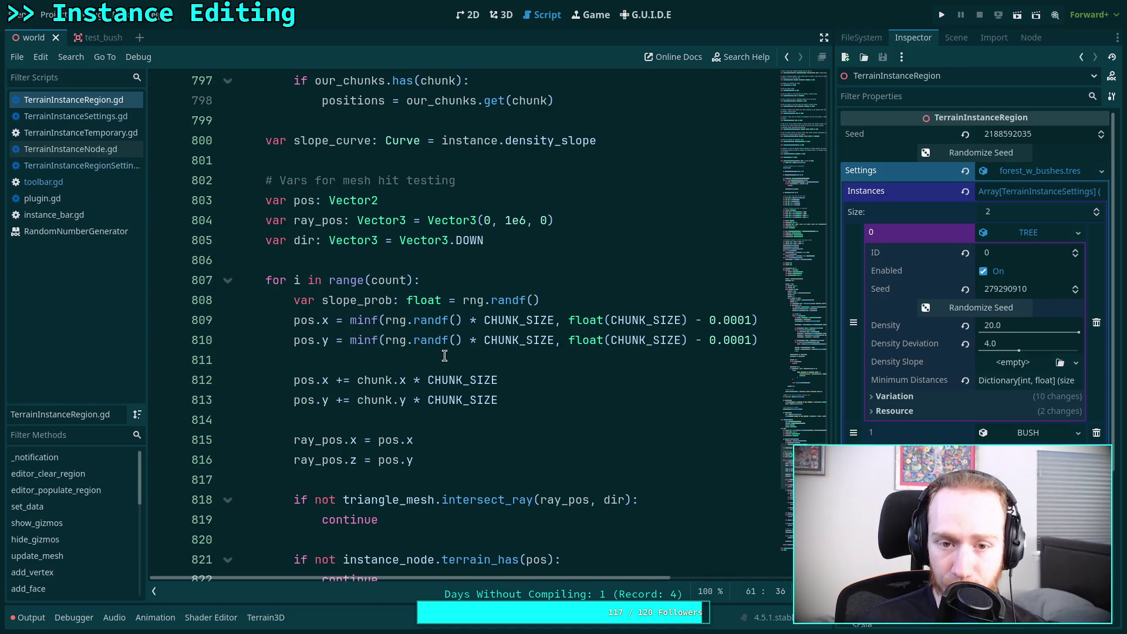
scroll(441, 376, "down", 7)
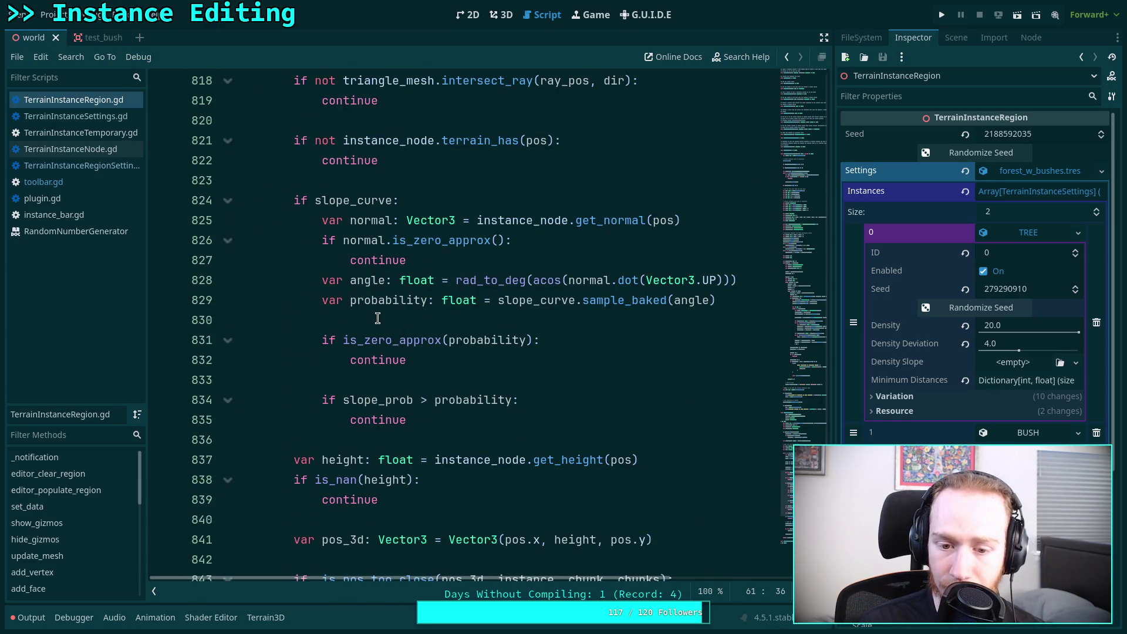
scroll(378, 317, "down", 2)
left_click(377, 318)
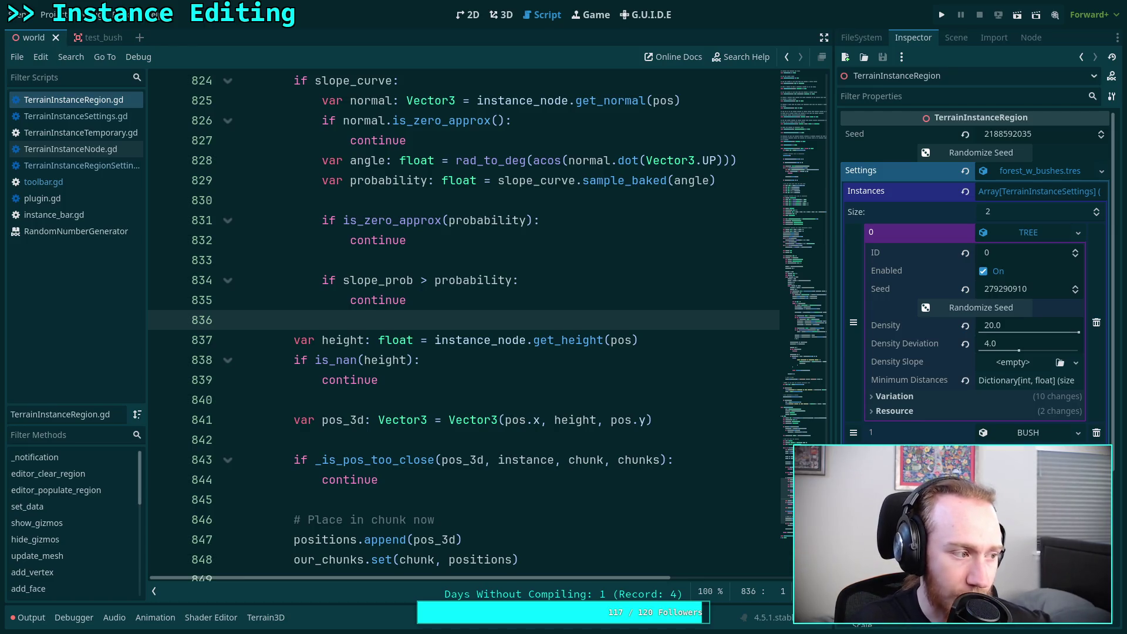
mouse_move(437, 335)
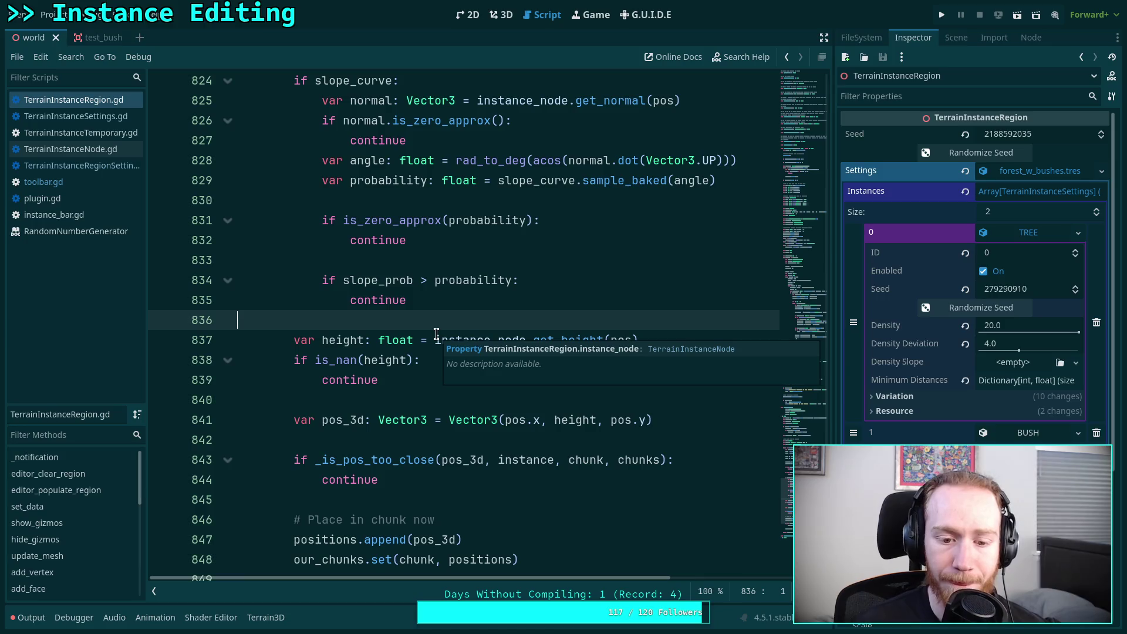
double_click(403, 461)
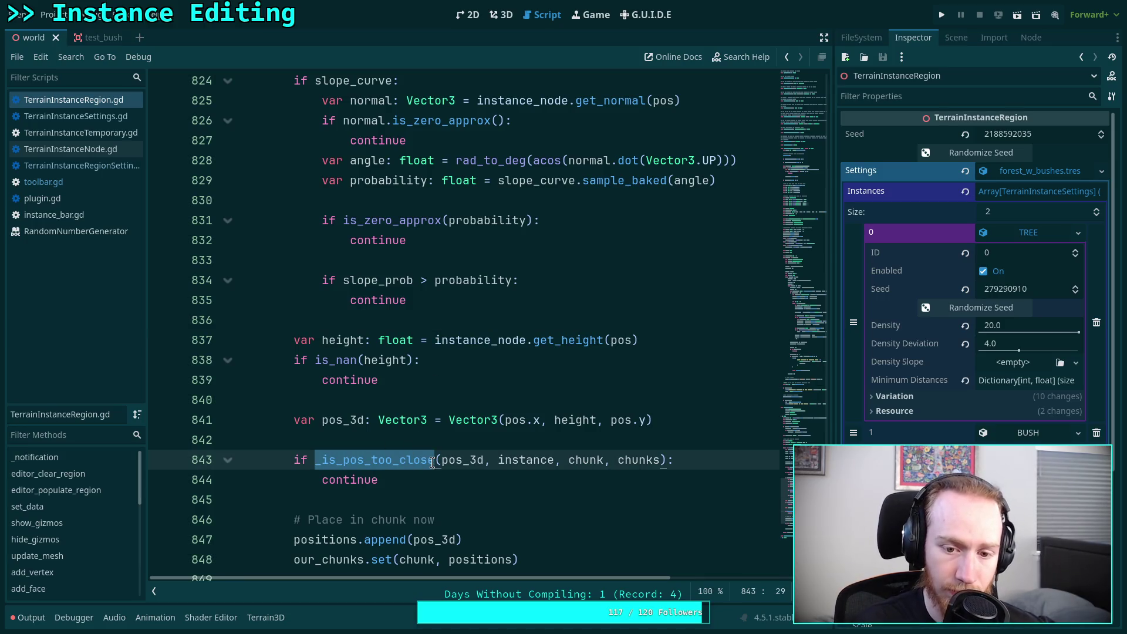
scroll(431, 438, "down", 2)
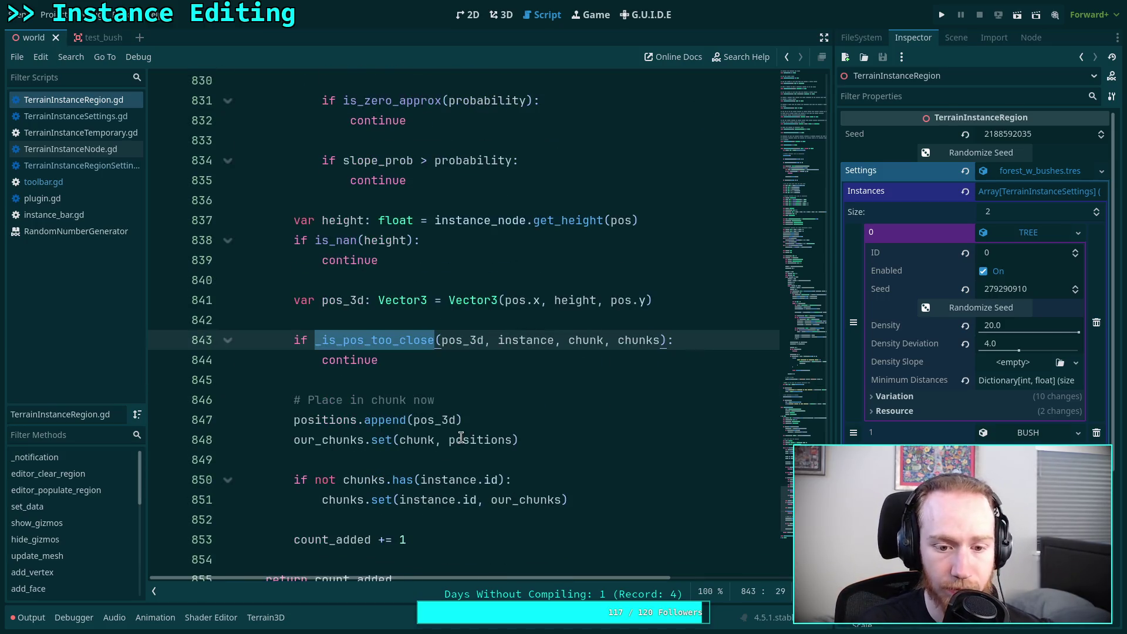
double_click(329, 440)
left_click(417, 440)
double_click(418, 440)
scroll(374, 399, "up", 6)
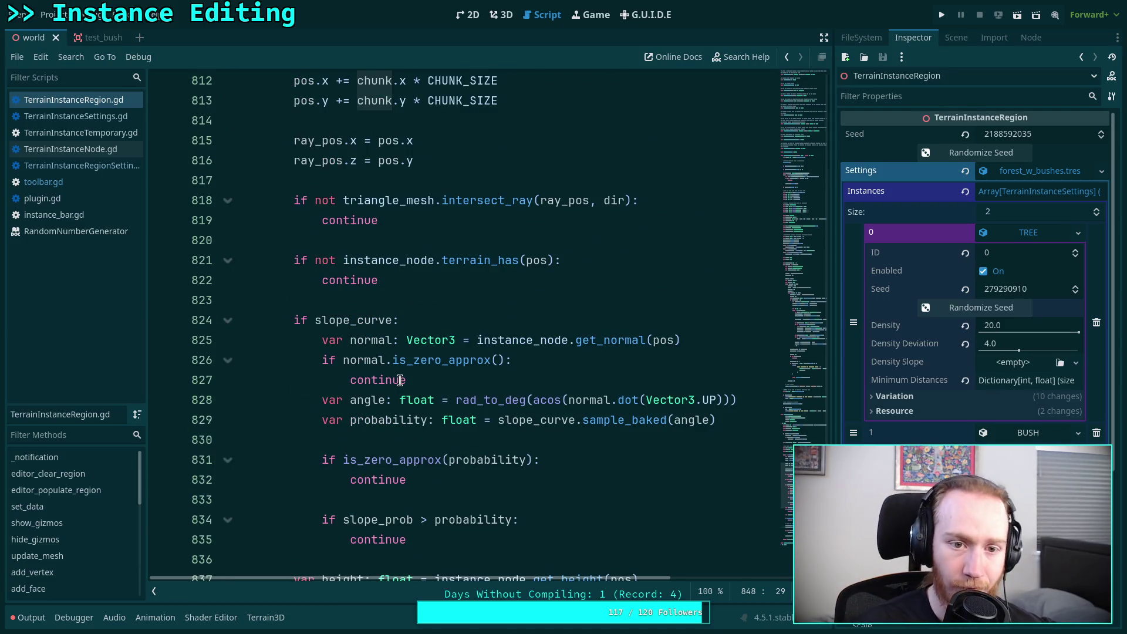
scroll(401, 380, "up", 4)
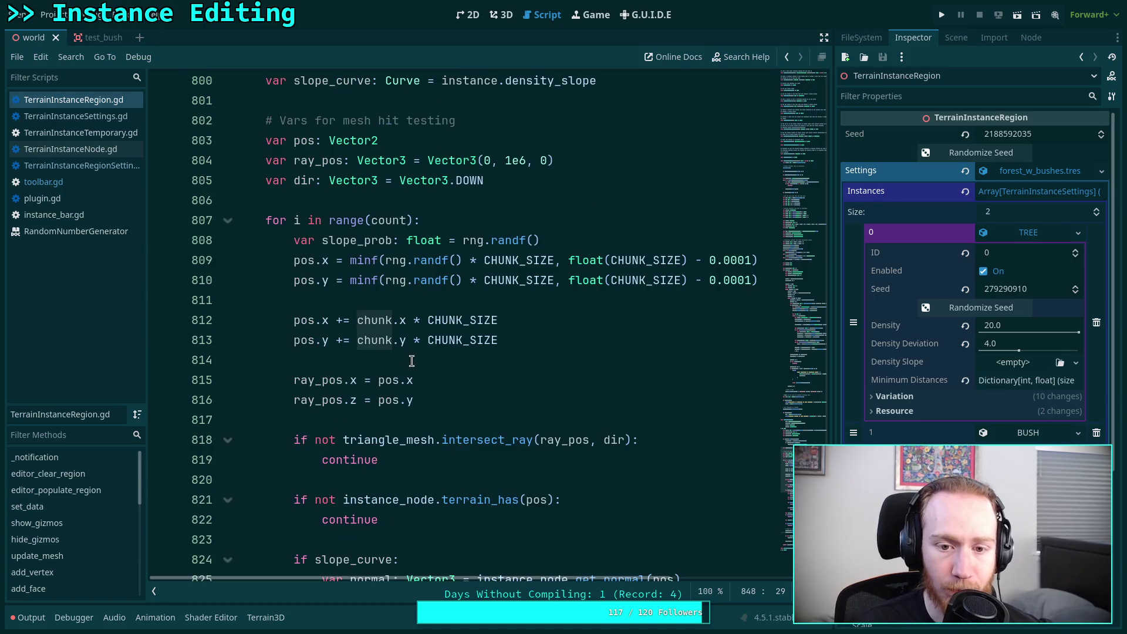
scroll(412, 361, "up", 2)
left_click(421, 341)
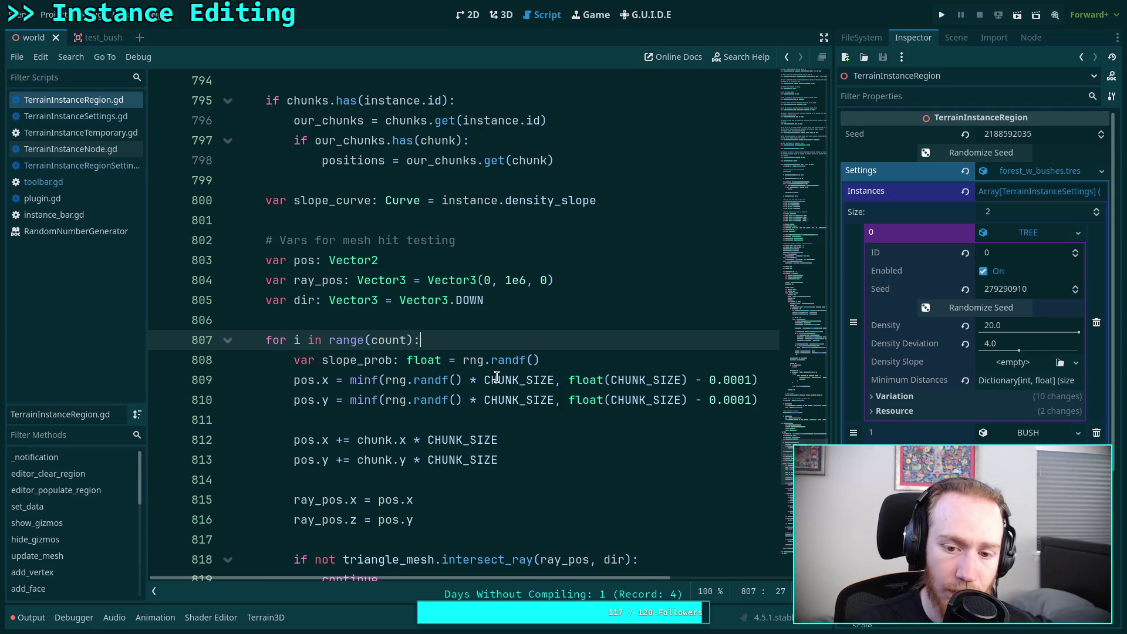
left_click(599, 360)
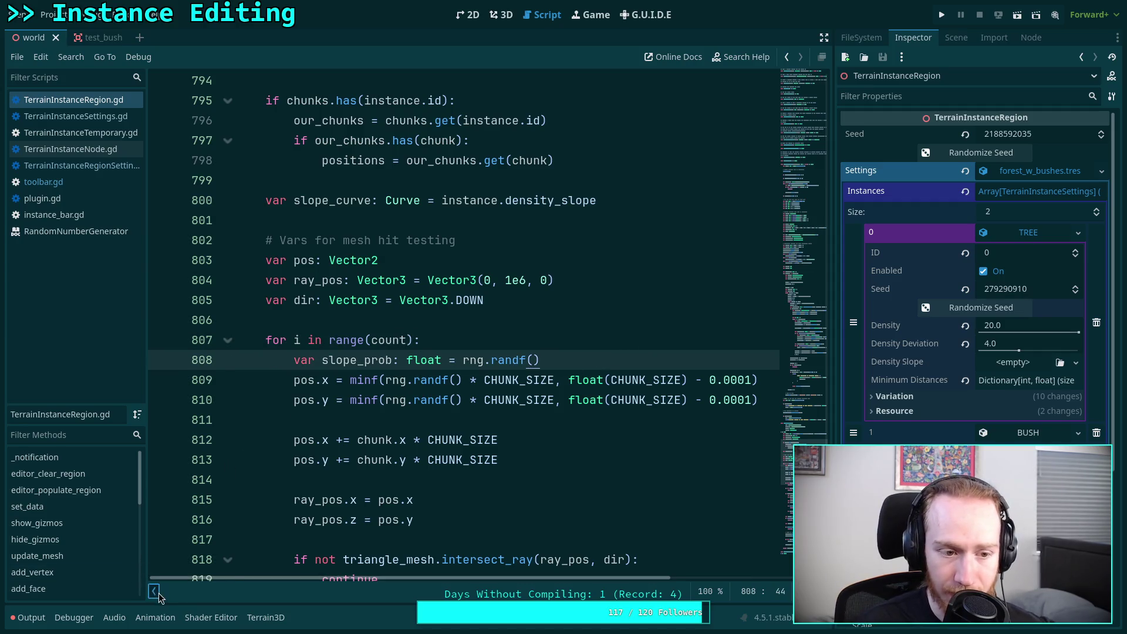
Step: Hide the script list panel and add an empty line after the placement for-loop header
left_click(153, 591)
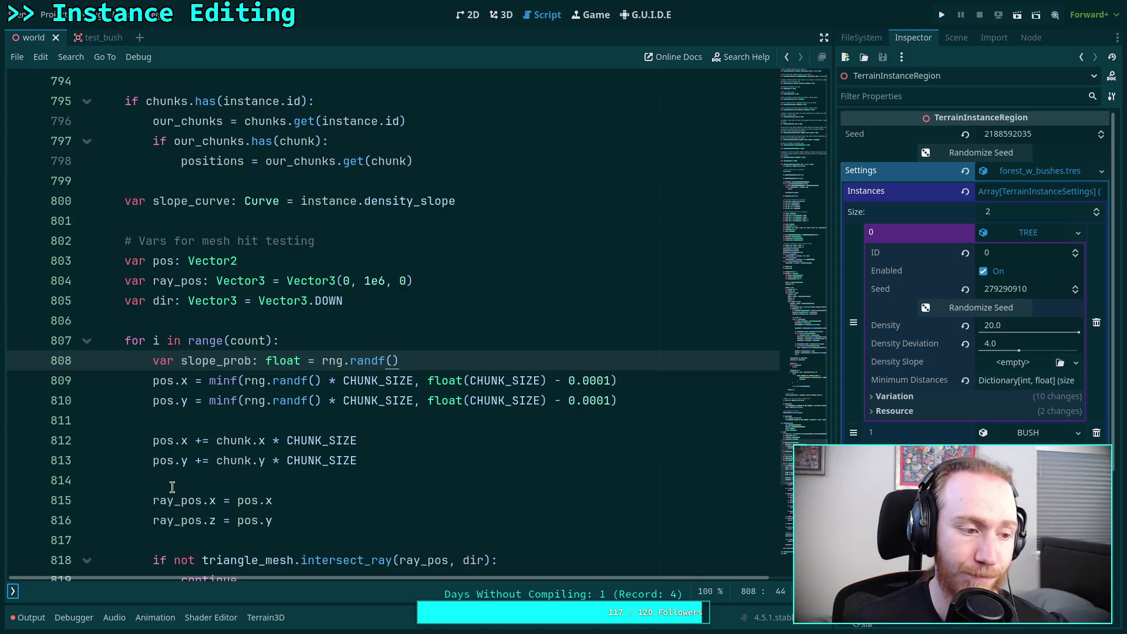
left_click(344, 332)
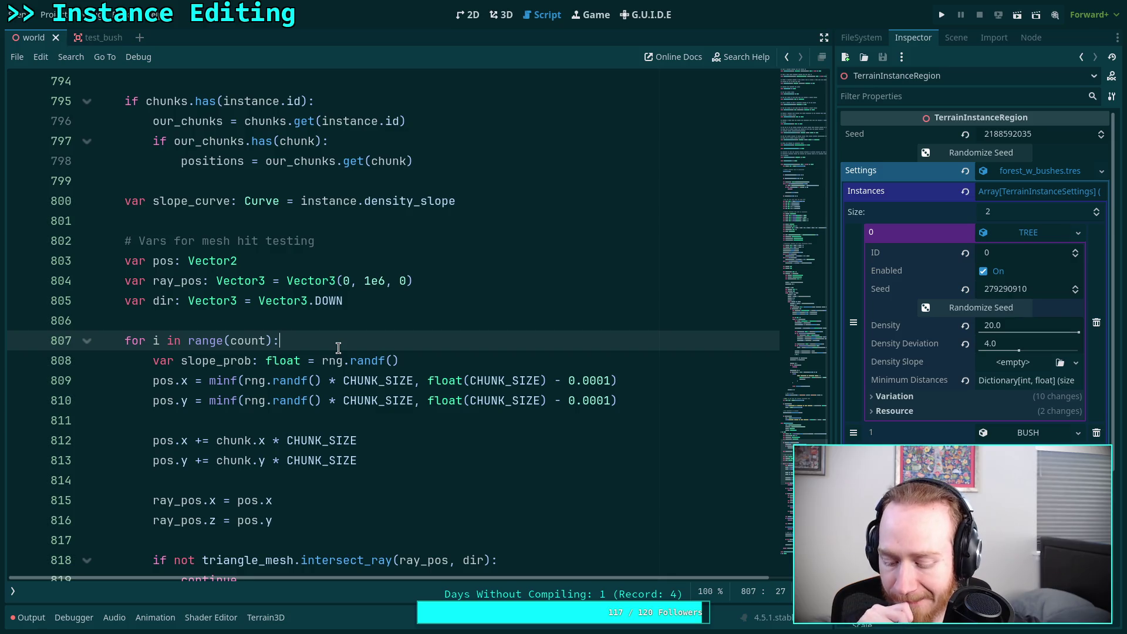
key("Return")
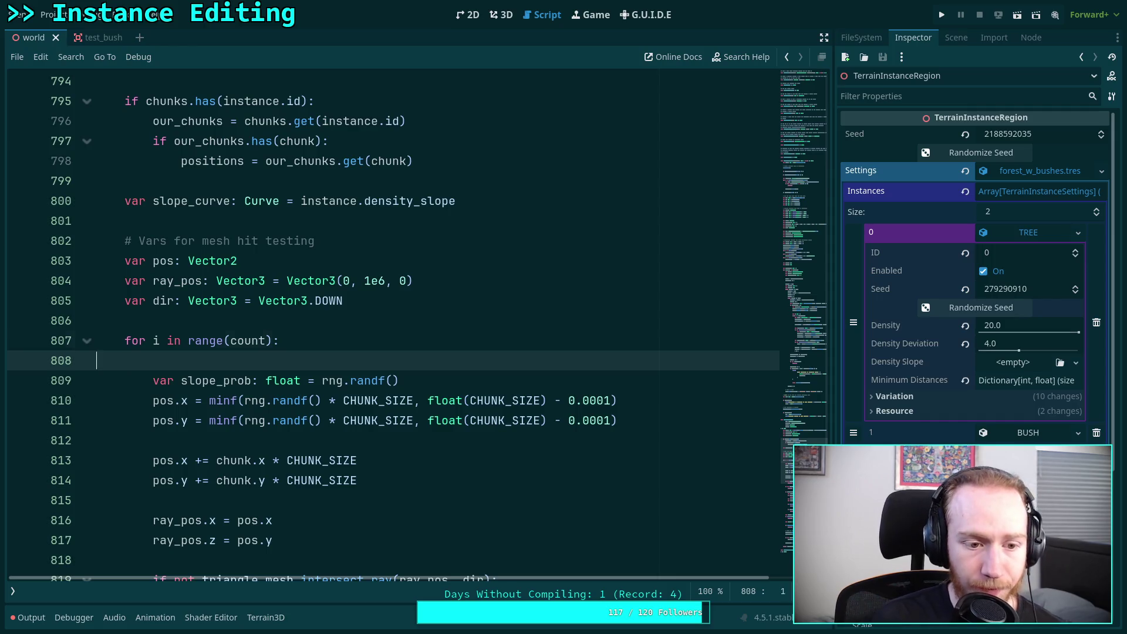
key("BackSpace")
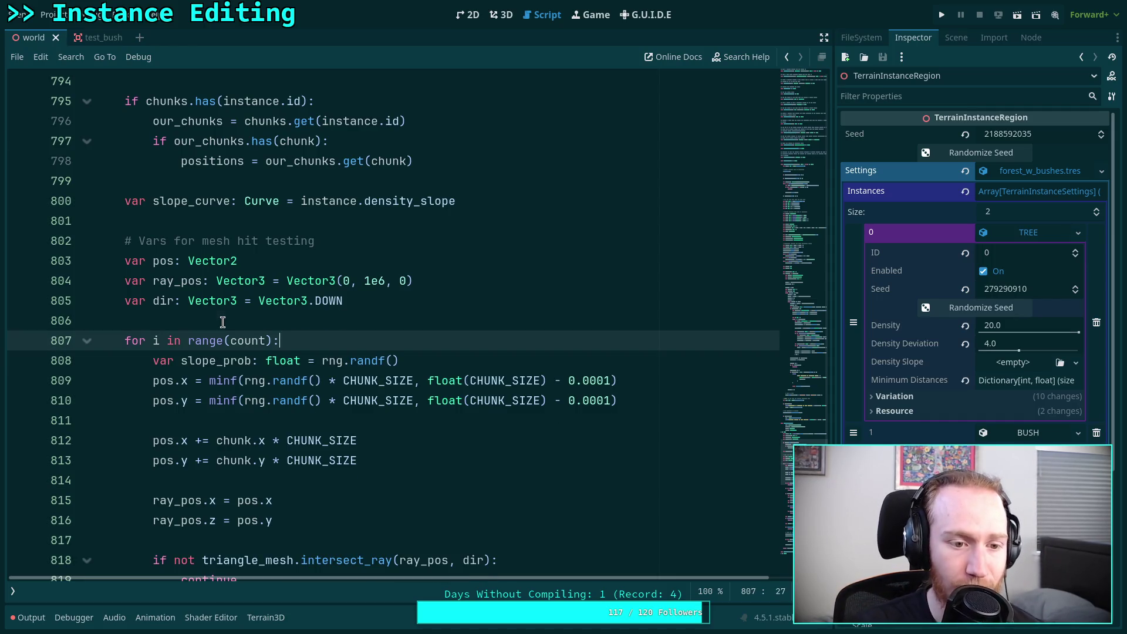
left_click(223, 322)
scroll(265, 358, "up", 2)
scroll(265, 358, "up", 2)
left_click(223, 461)
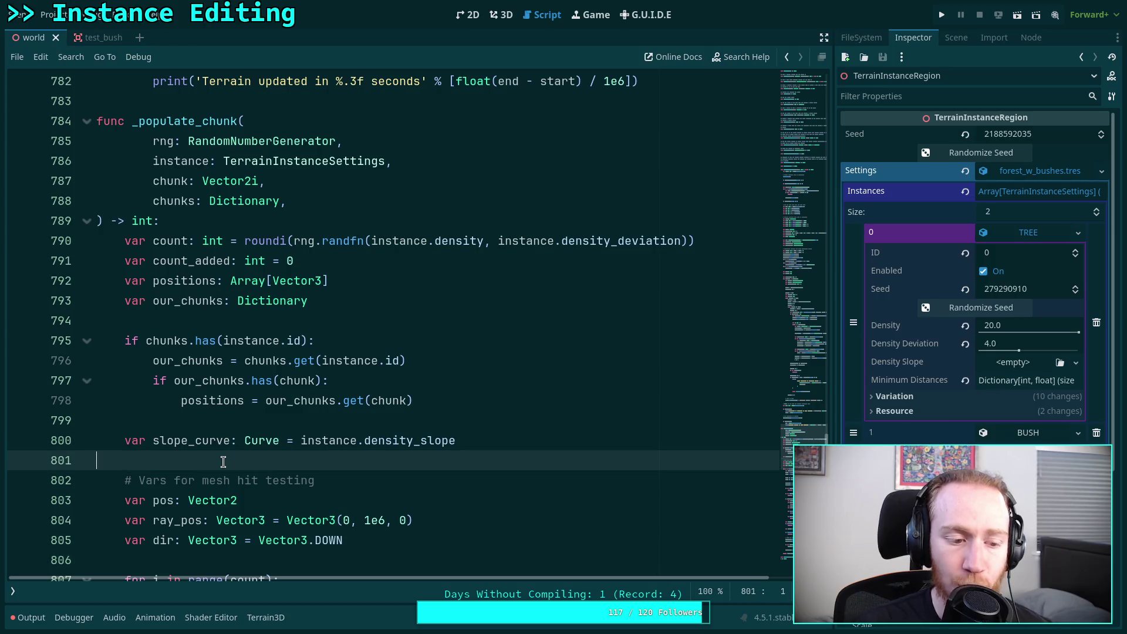
scroll(223, 461, "up", 2)
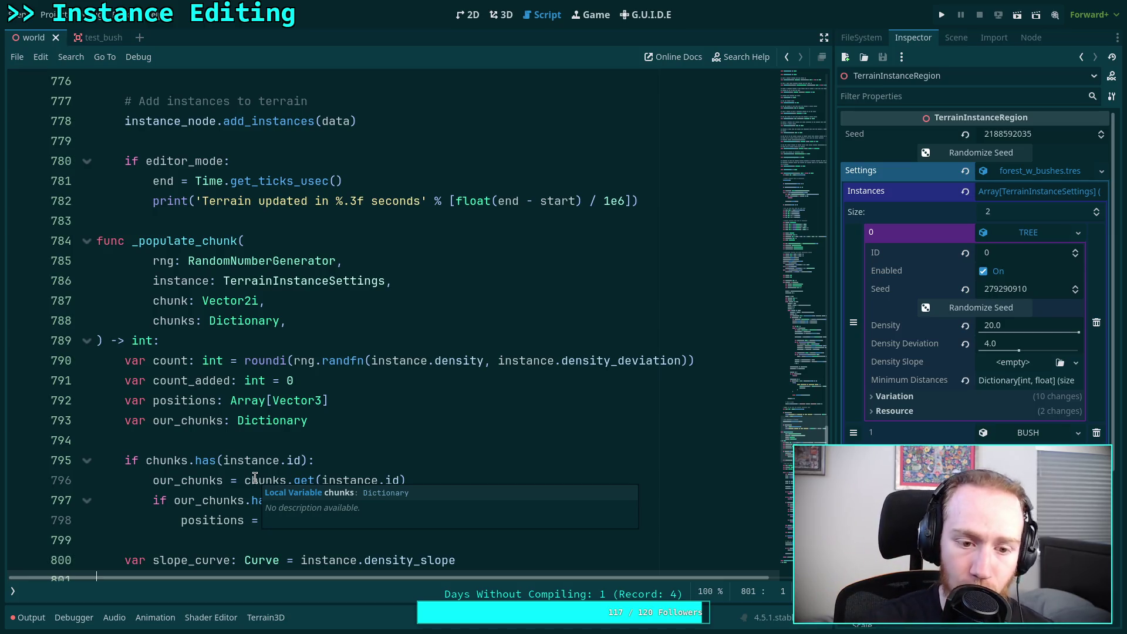
scroll(255, 478, "down", 9)
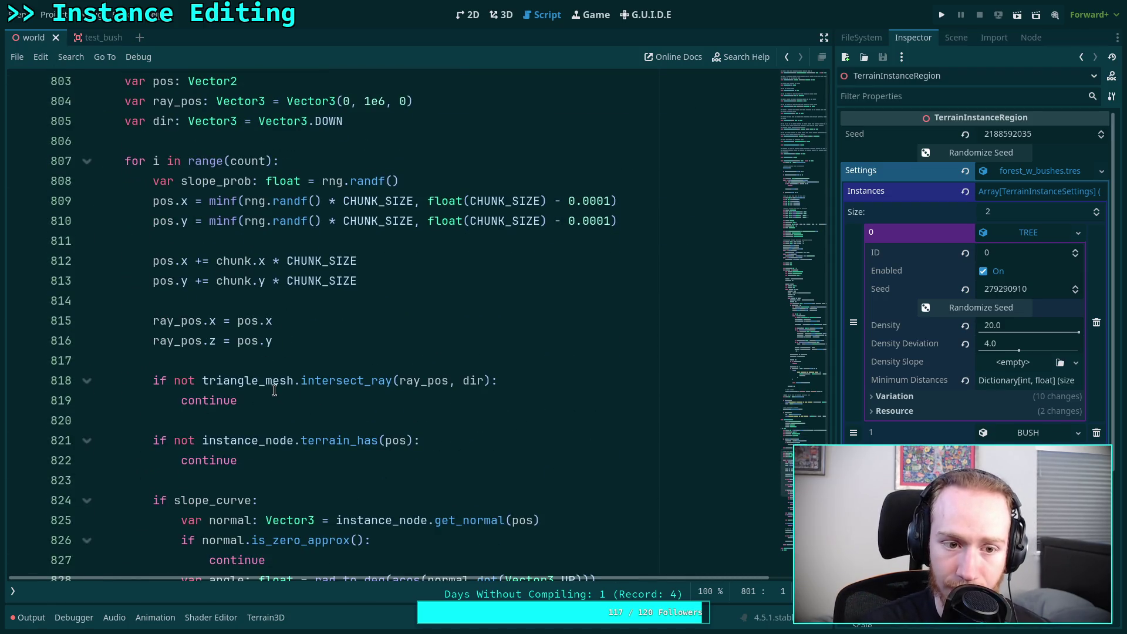
scroll(262, 396, "down", 3)
left_click_drag(153, 259, 238, 278)
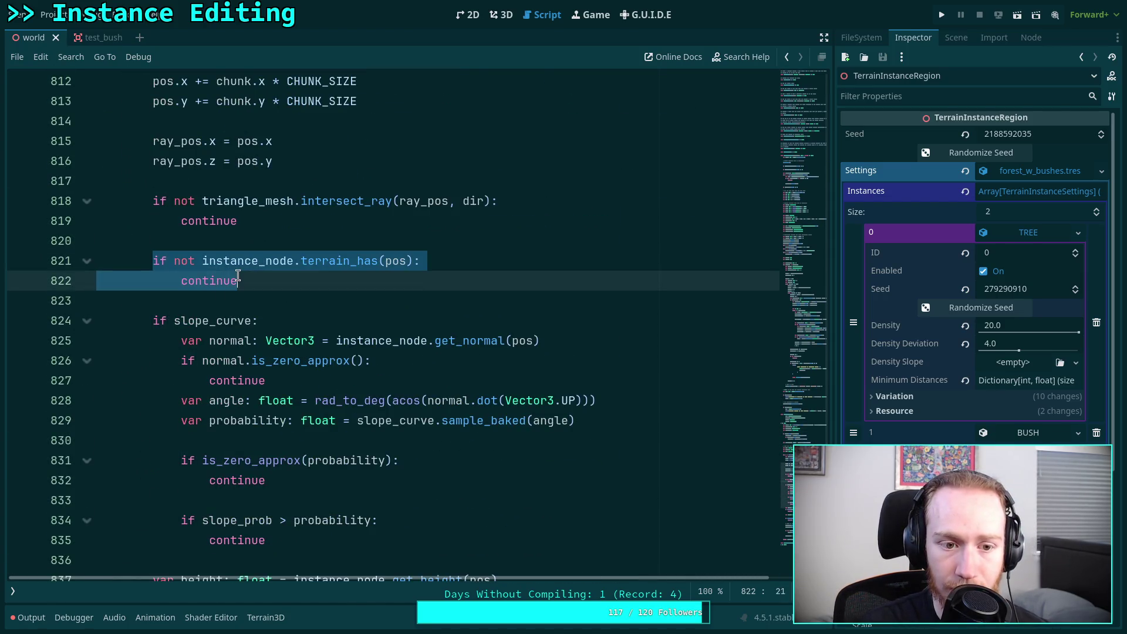
left_click(300, 304)
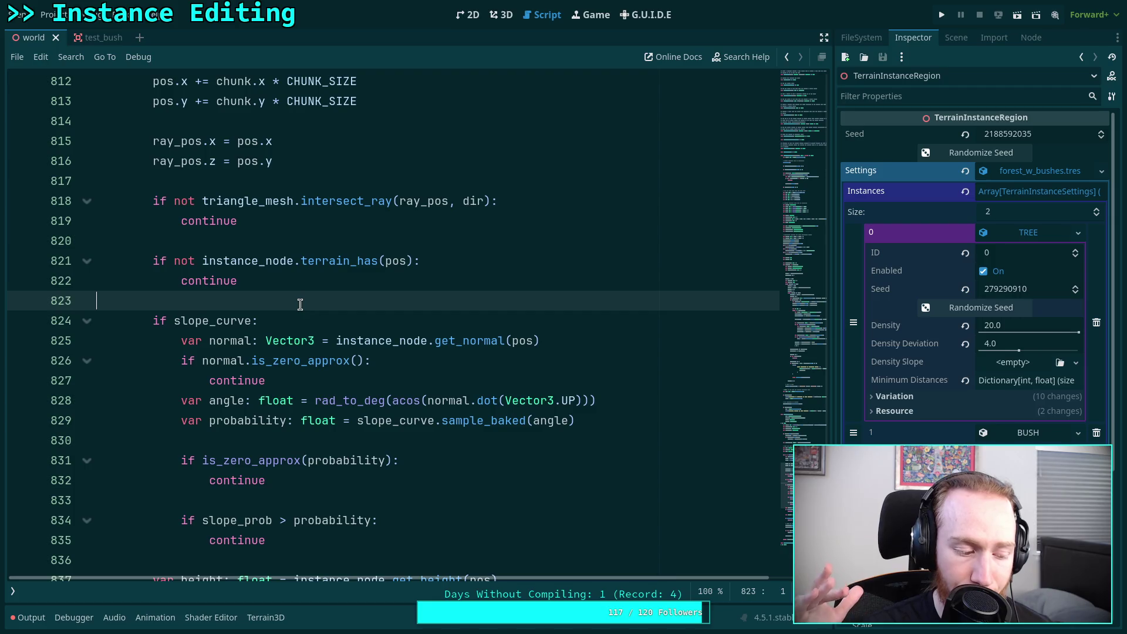
scroll(300, 304, "up", 9)
scroll(300, 304, "up", 8)
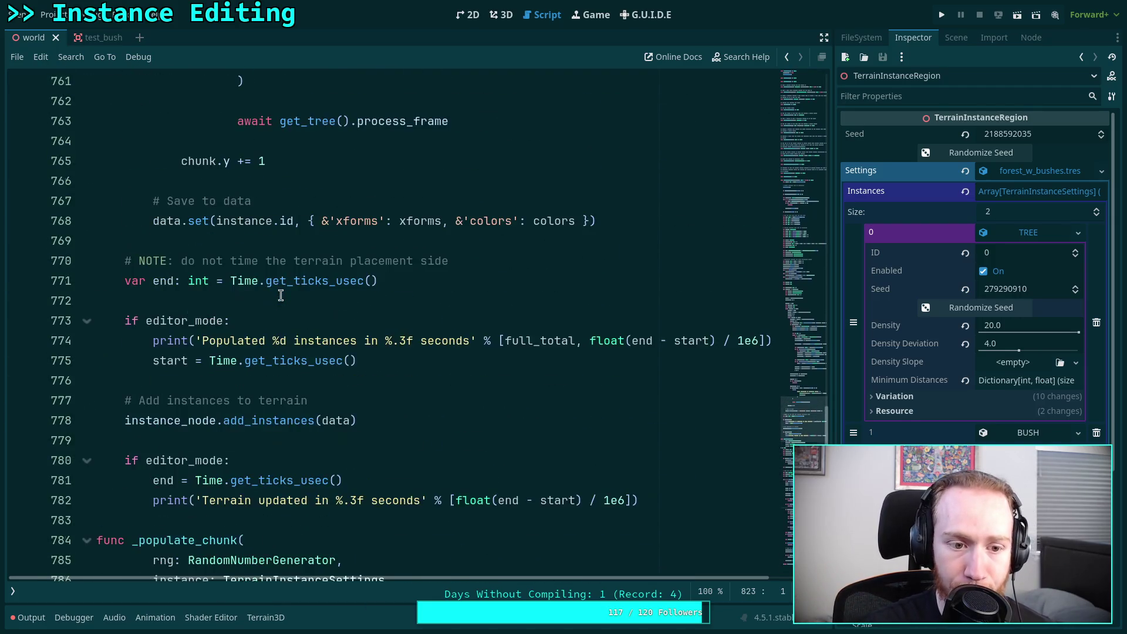
left_click(382, 357)
scroll(383, 357, "up", 11)
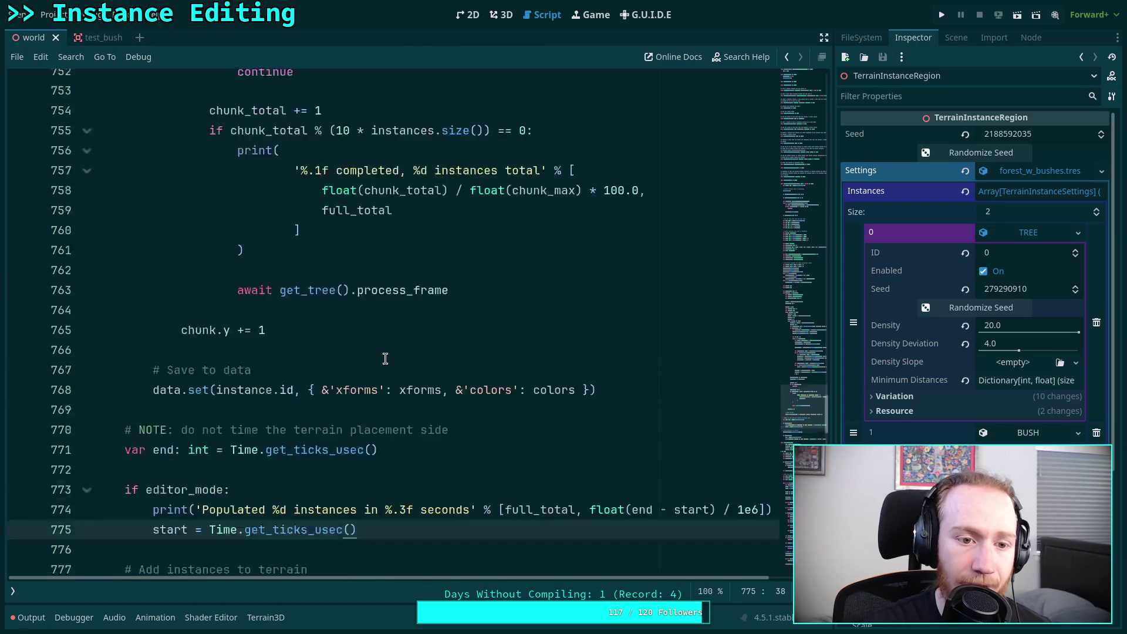
scroll(385, 358, "down", 10)
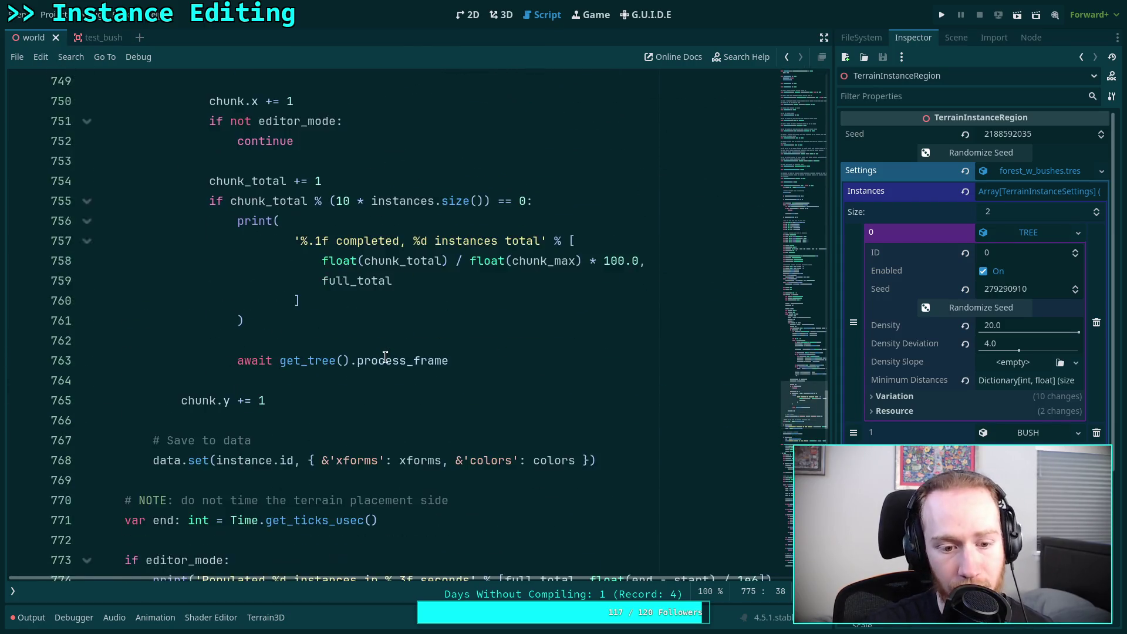
scroll(386, 357, "down", 3)
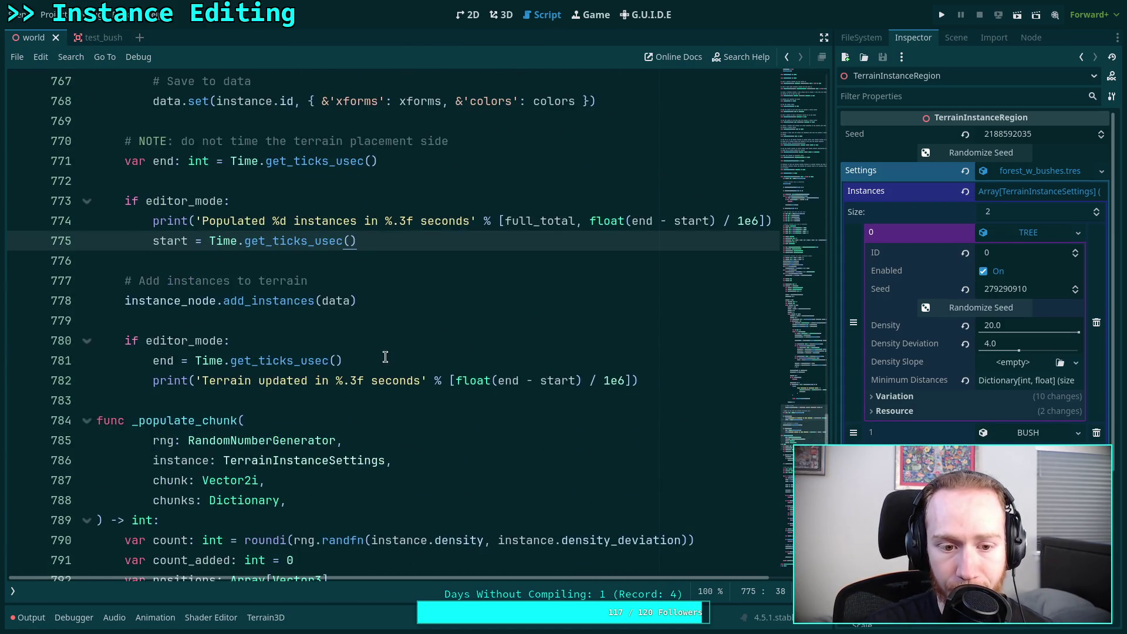
scroll(386, 357, "up", 8)
scroll(388, 364, "down", 4)
left_click_drag(189, 342, 605, 338)
scroll(376, 381, "up", 3)
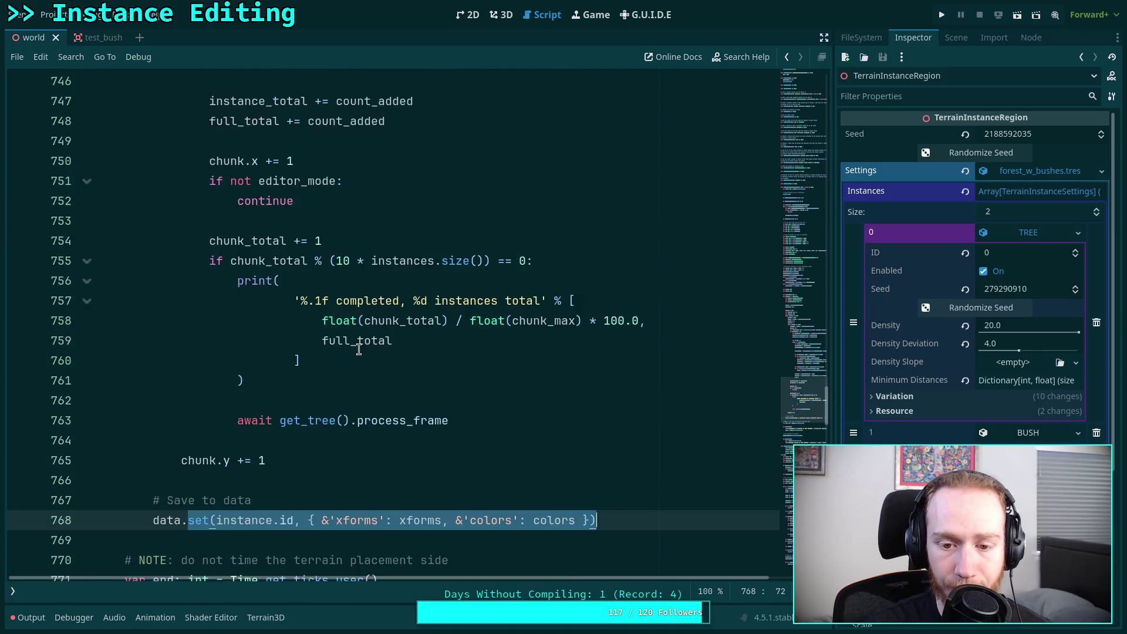
double_click(415, 517)
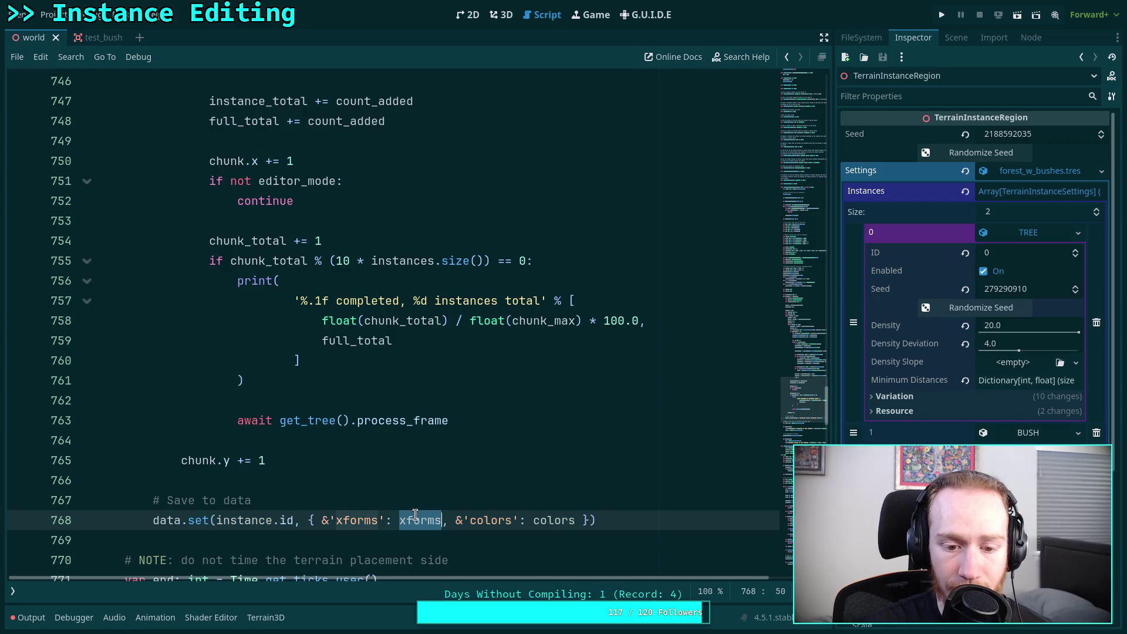
left_click(376, 400)
scroll(376, 399, "up", 8)
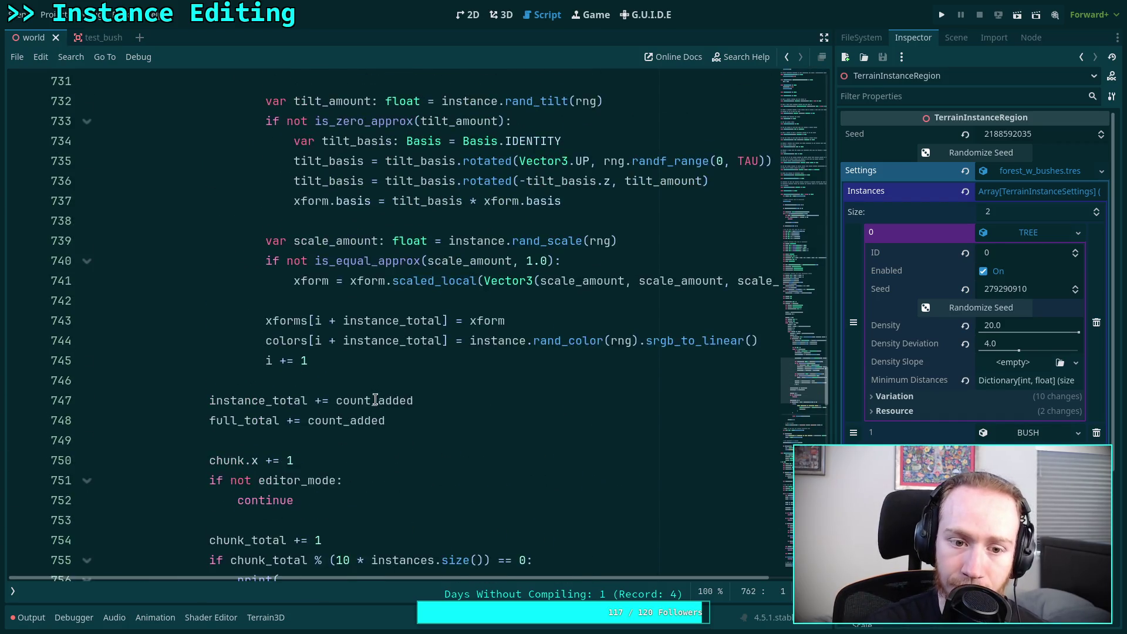
scroll(376, 400, "up", 3)
scroll(376, 399, "down", 14)
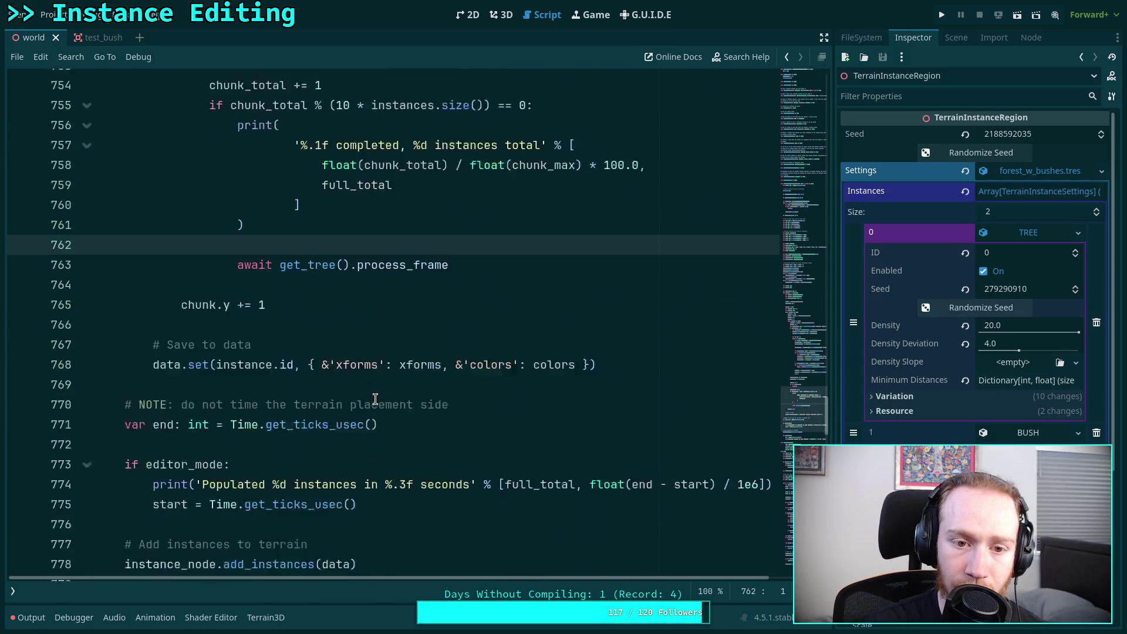
scroll(376, 399, "up", 16)
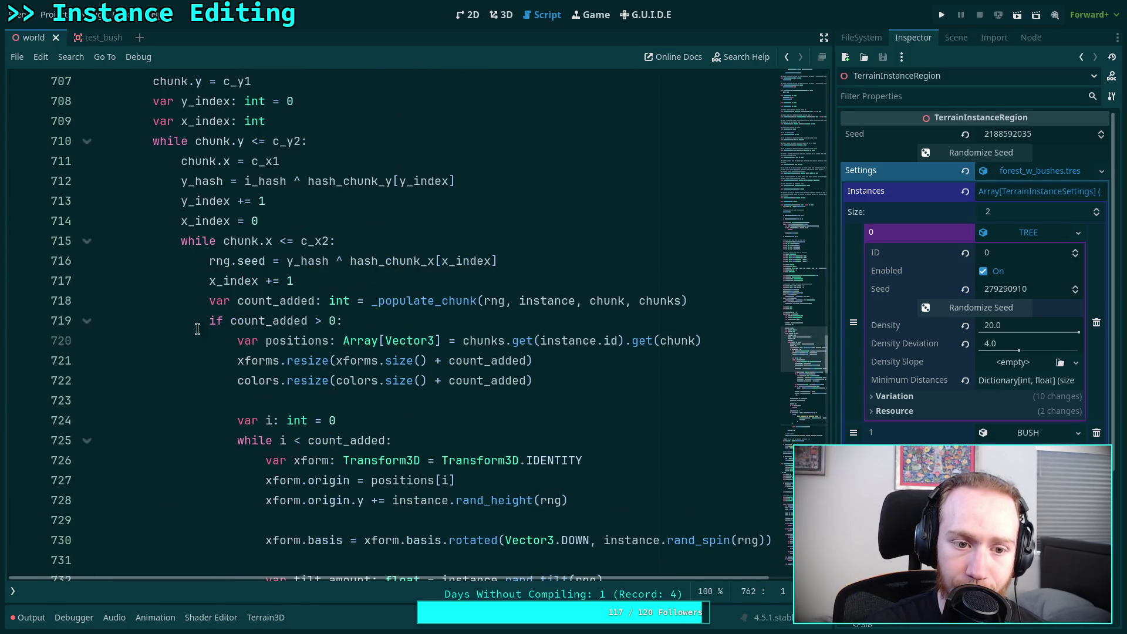
left_click(94, 242)
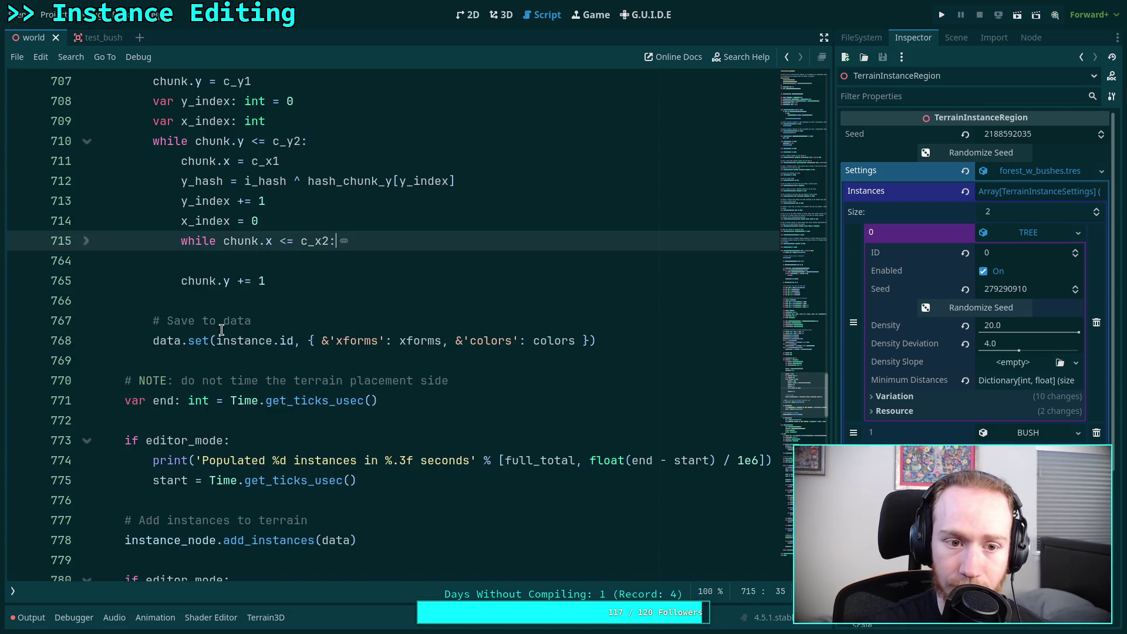
scroll(219, 338, "up", 2)
left_click(86, 260)
left_click(297, 303)
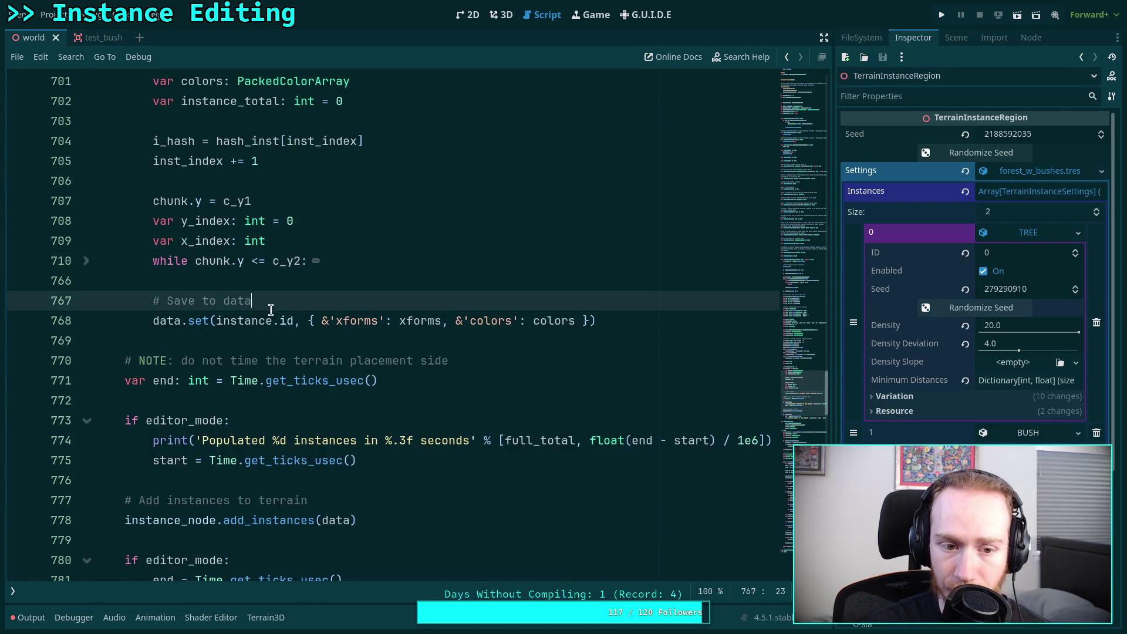
left_click(86, 262)
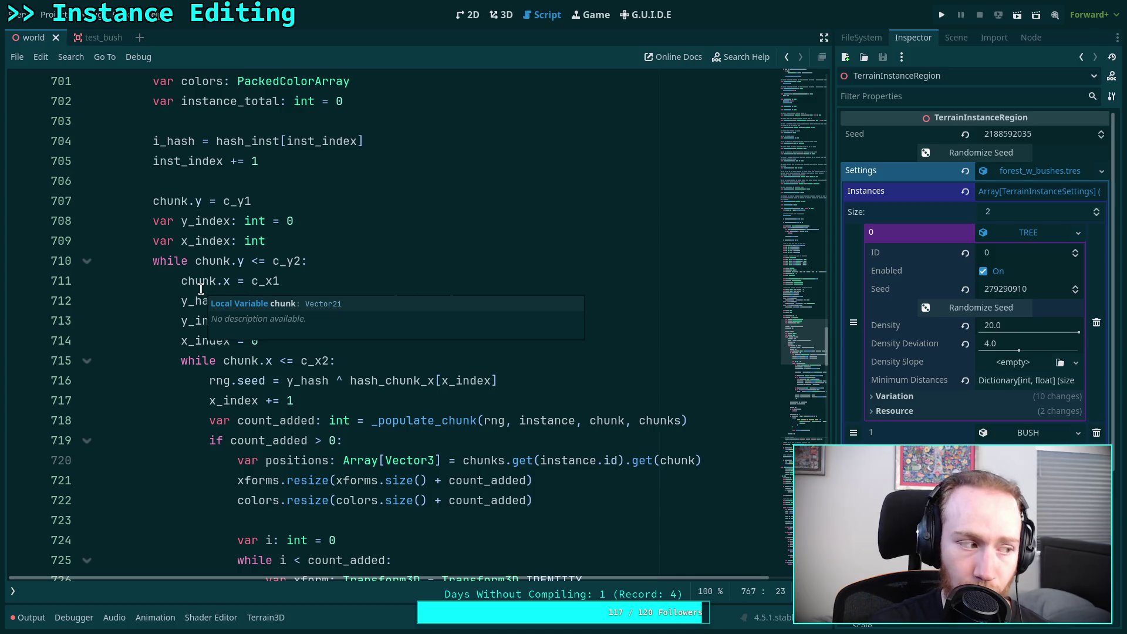
left_click(214, 419)
scroll(270, 405, "down", 13)
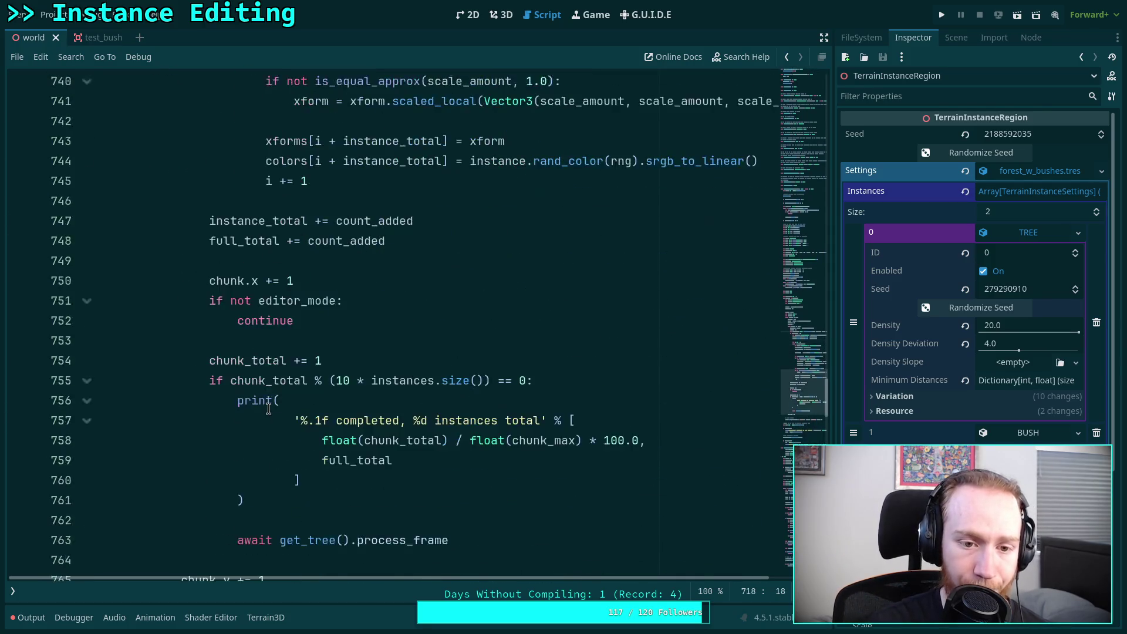
scroll(283, 360, "down", 17)
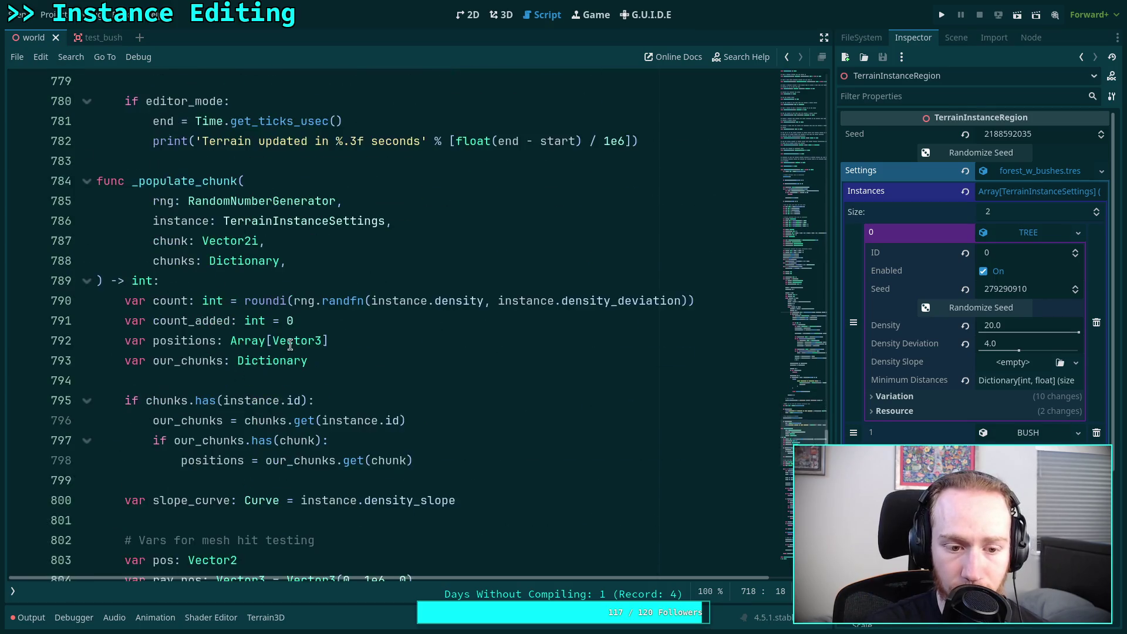
scroll(290, 344, "down", 5)
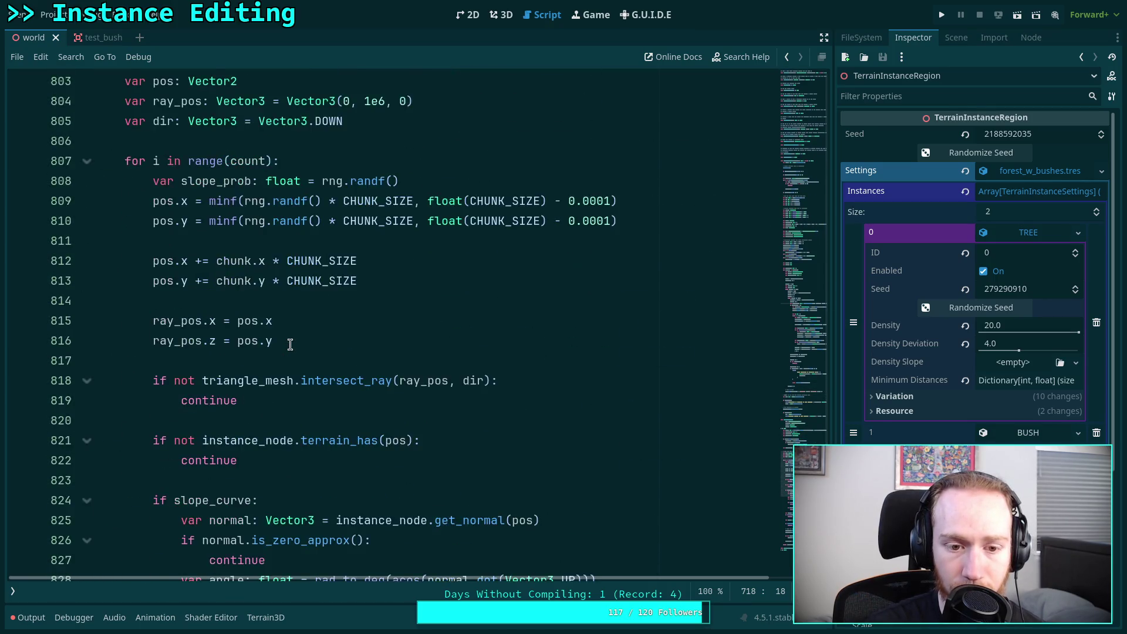
left_click(288, 344)
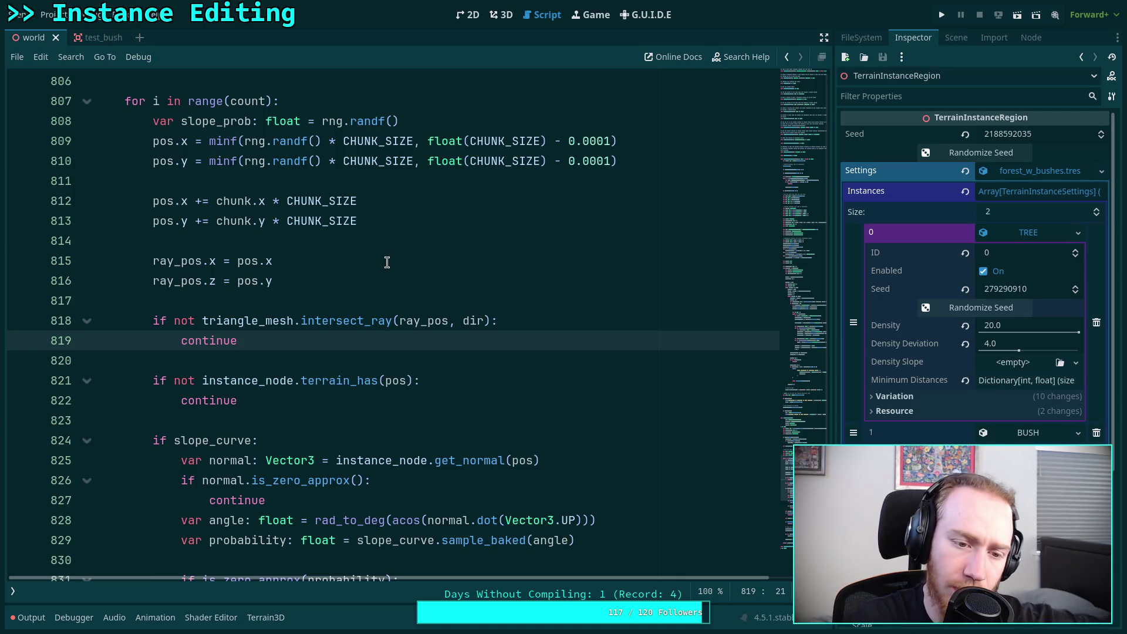
Step: Clear all scattered instances from the regions in the 3D view
scroll(374, 272, "up", 2)
scroll(352, 326, "up", 2)
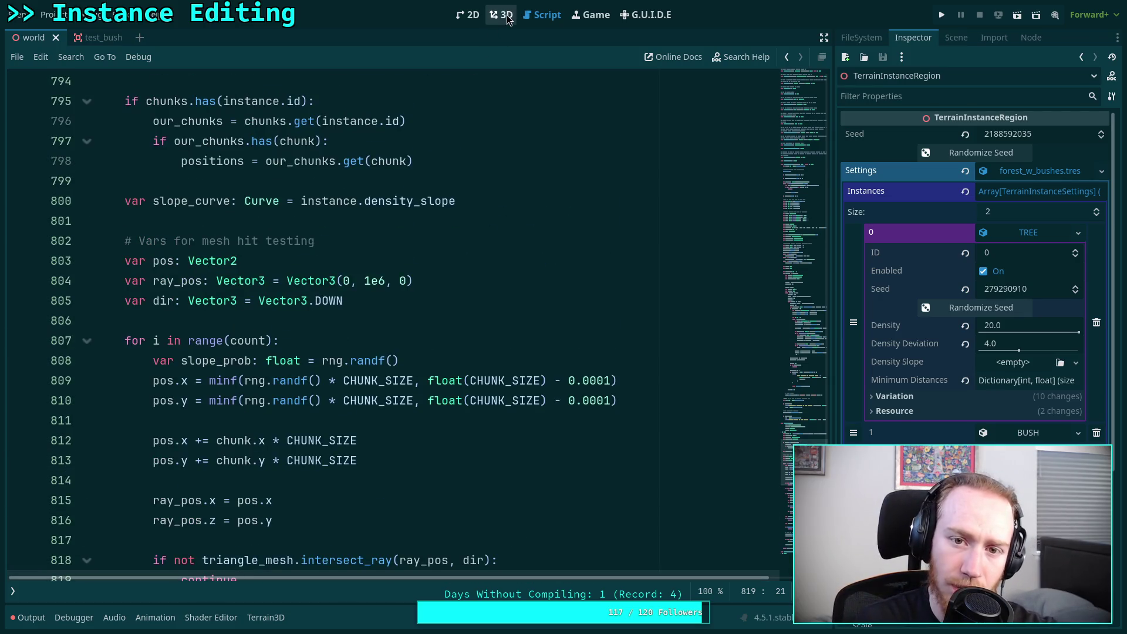
left_click(500, 15)
left_click(630, 57)
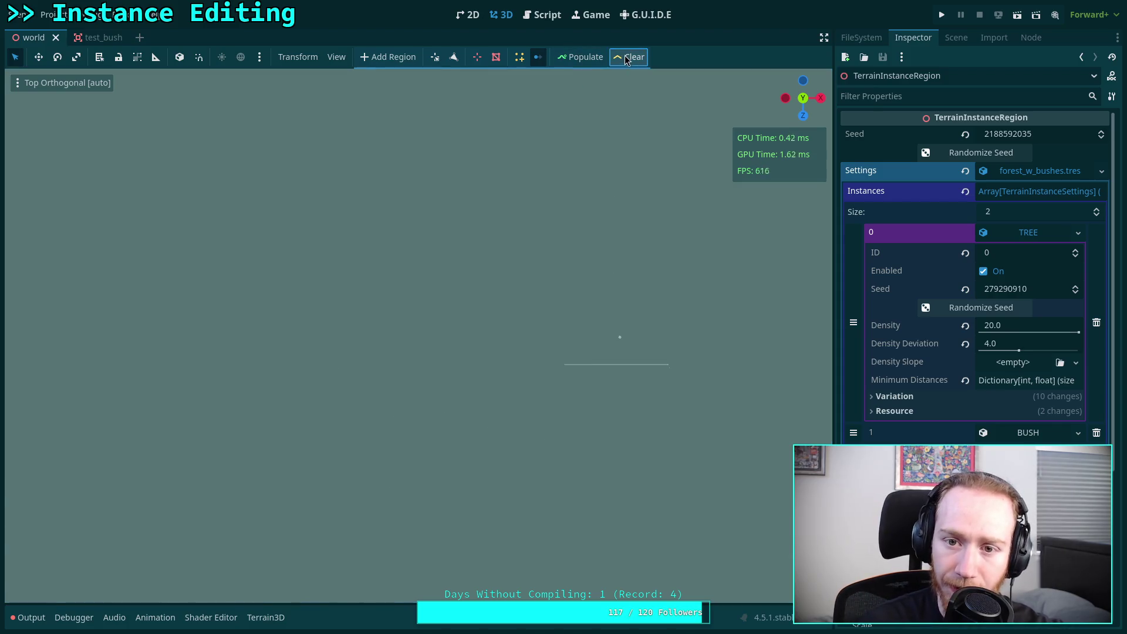
left_click(546, 22)
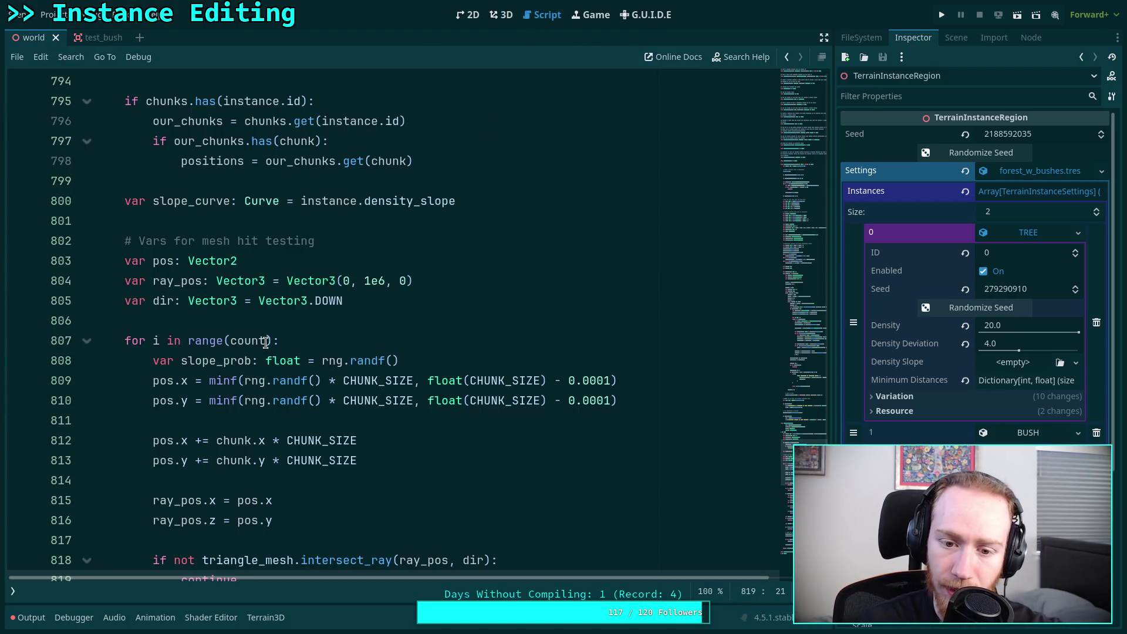
Step: Show the script list, save the scene and scripts with Ctrl+S, and open toolbar.gd
scroll(255, 327, "up", 2)
scroll(255, 327, "up", 6)
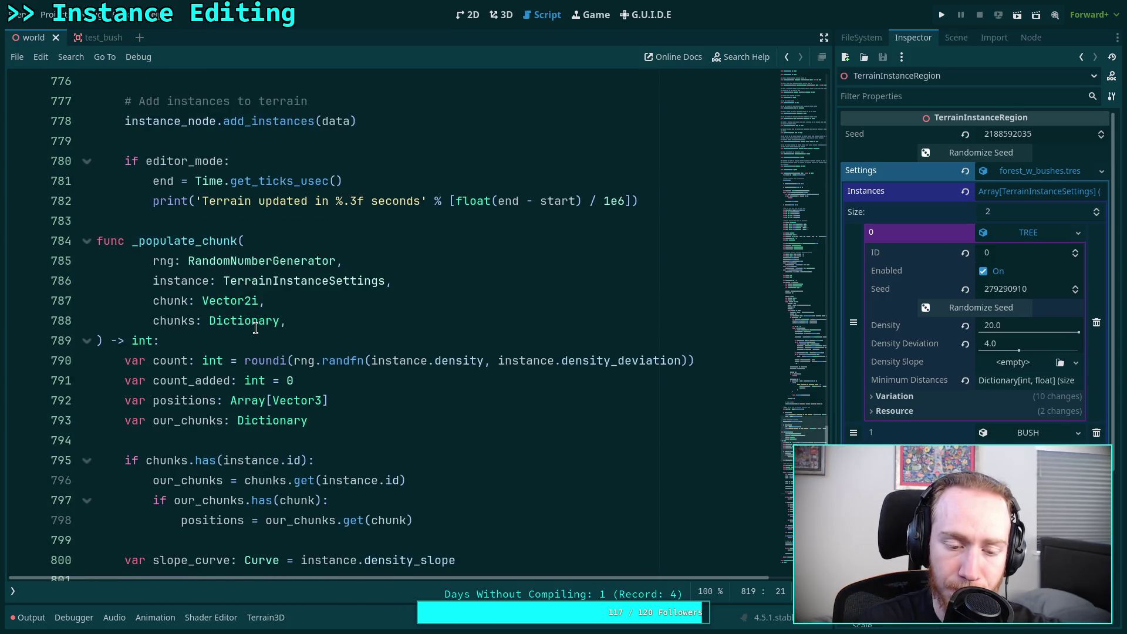
scroll(255, 328, "up", 2)
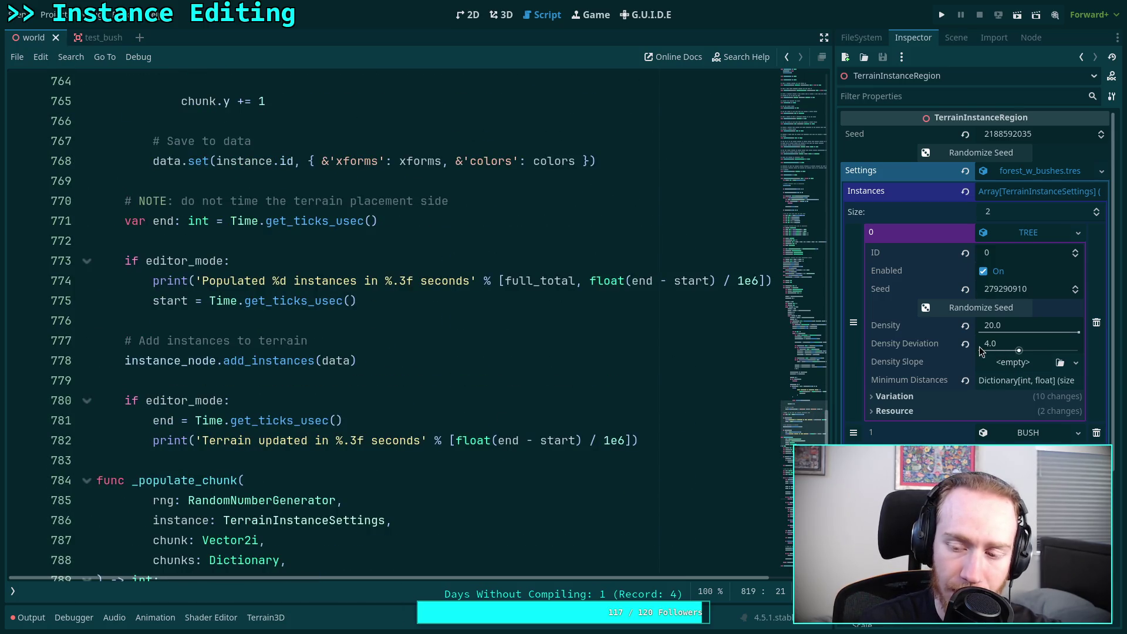
scroll(713, 305, "up", 4)
left_click(789, 166)
left_click_drag(789, 166, 805, 111)
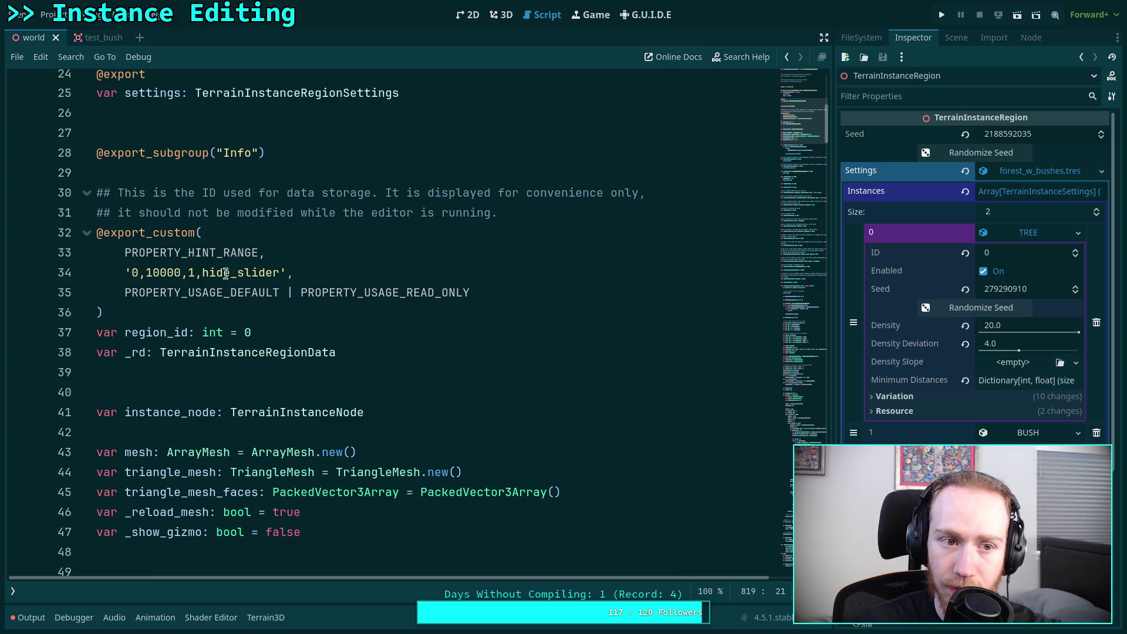
left_click(13, 590)
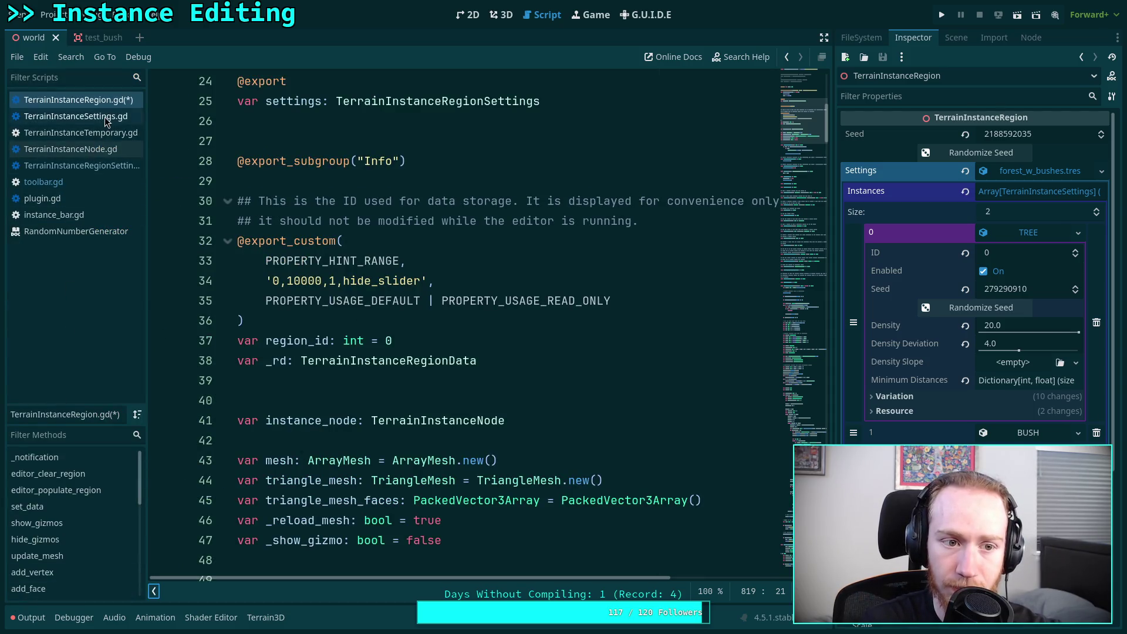
left_click(347, 241)
key("ctrl+s")
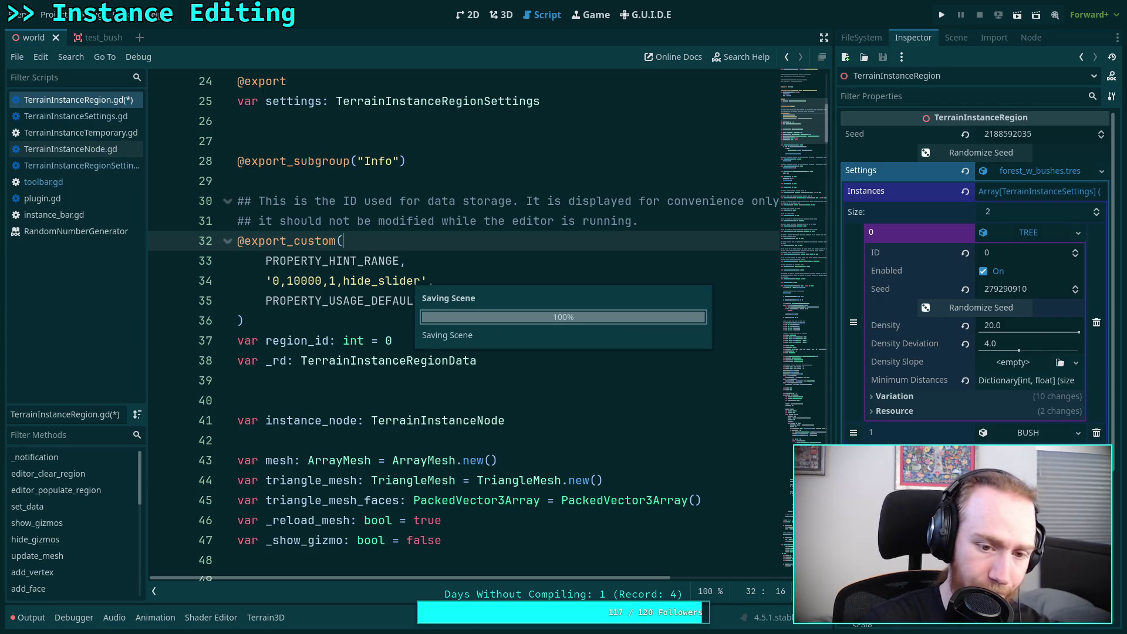
left_click(98, 186)
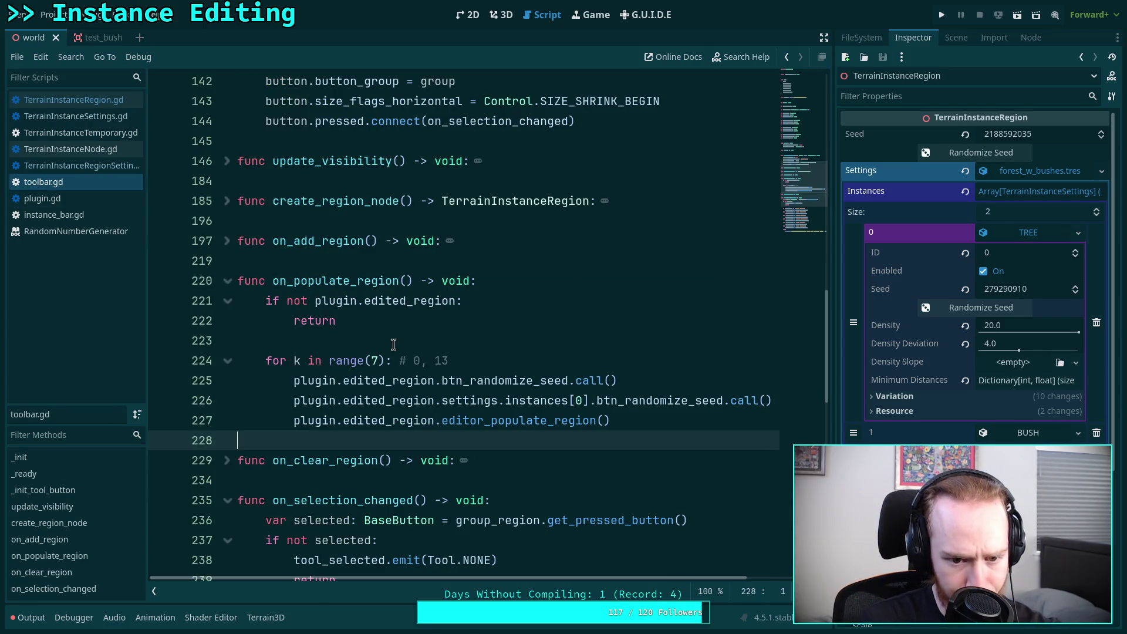
Step: Change the populate loop to range(50), delete its '# 0, 13' comment, and save
left_click(374, 361)
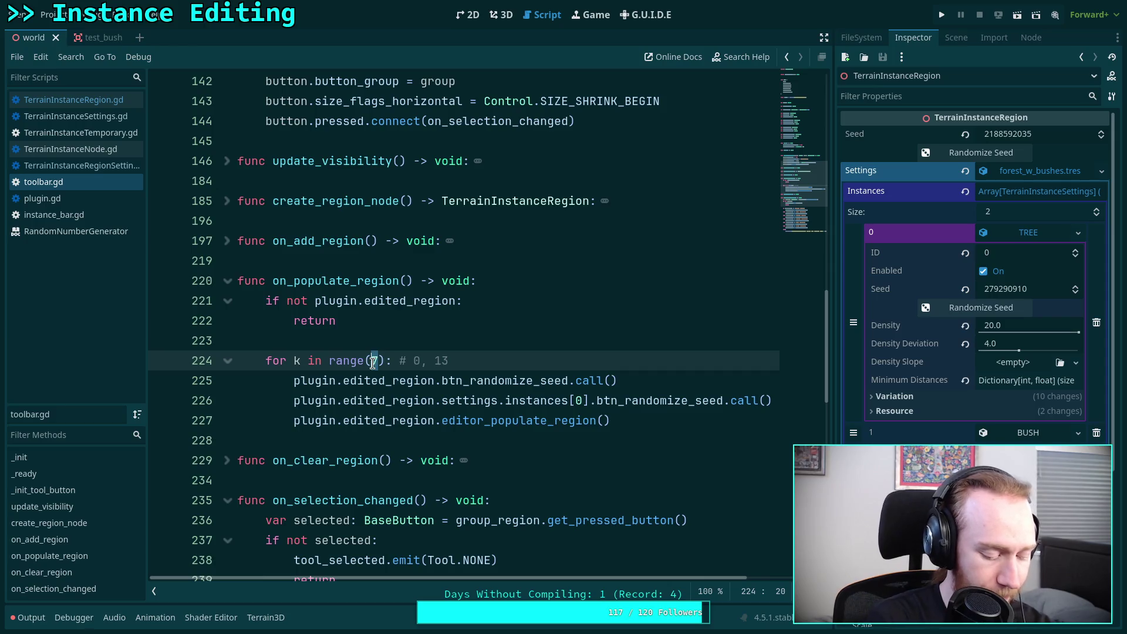
type("50")
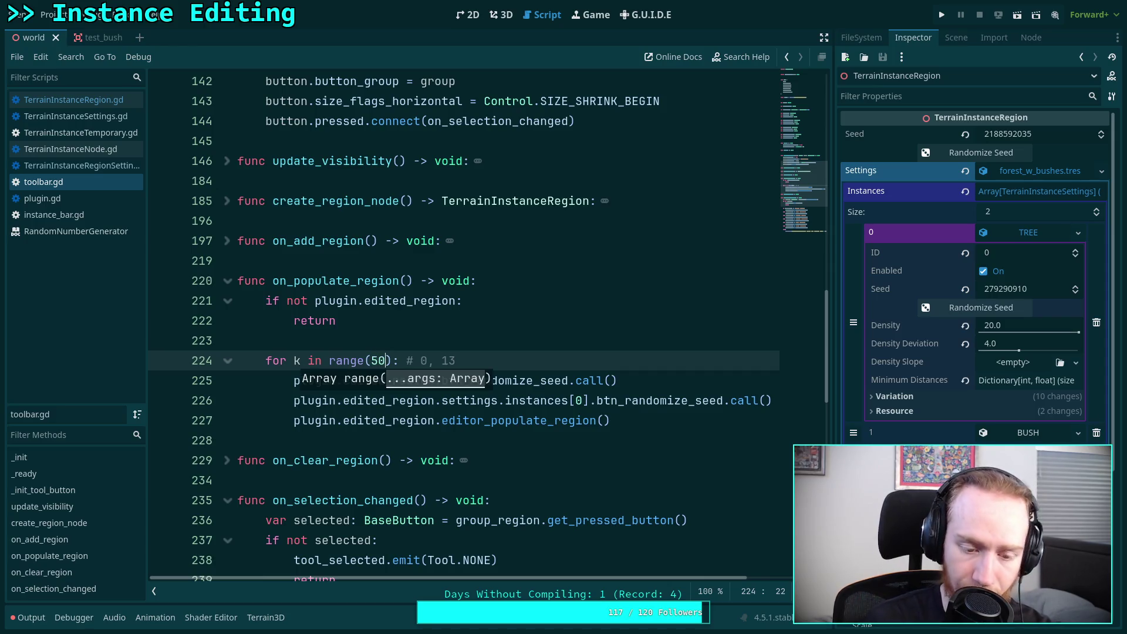
left_click_drag(400, 361, 485, 359)
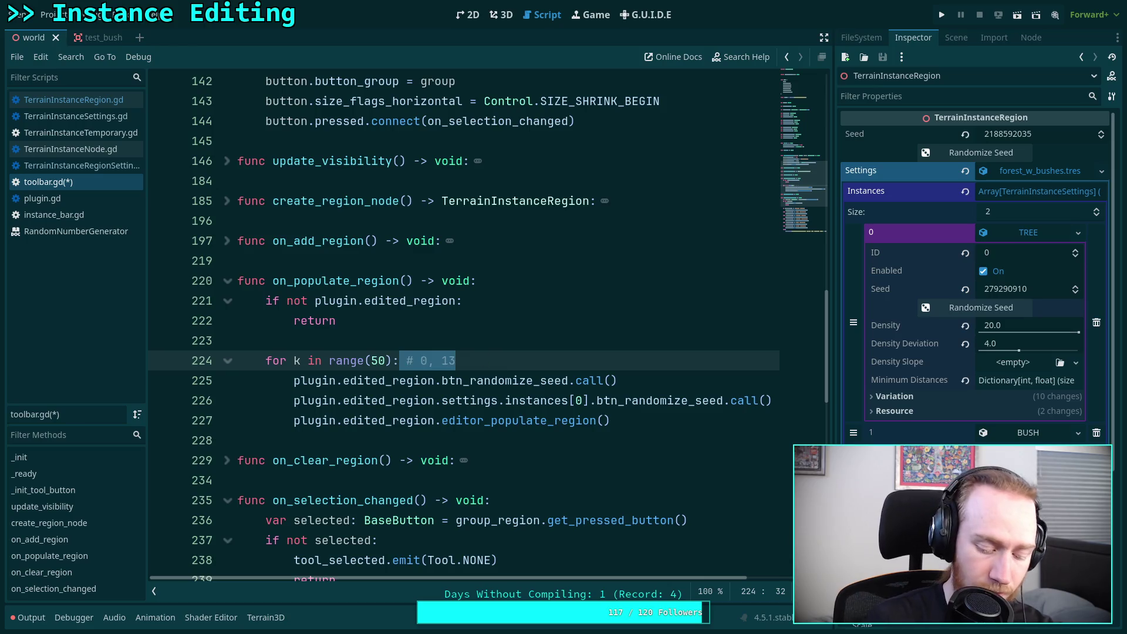
key("BackSpace")
key("BackSpace")
key("ctrl+s")
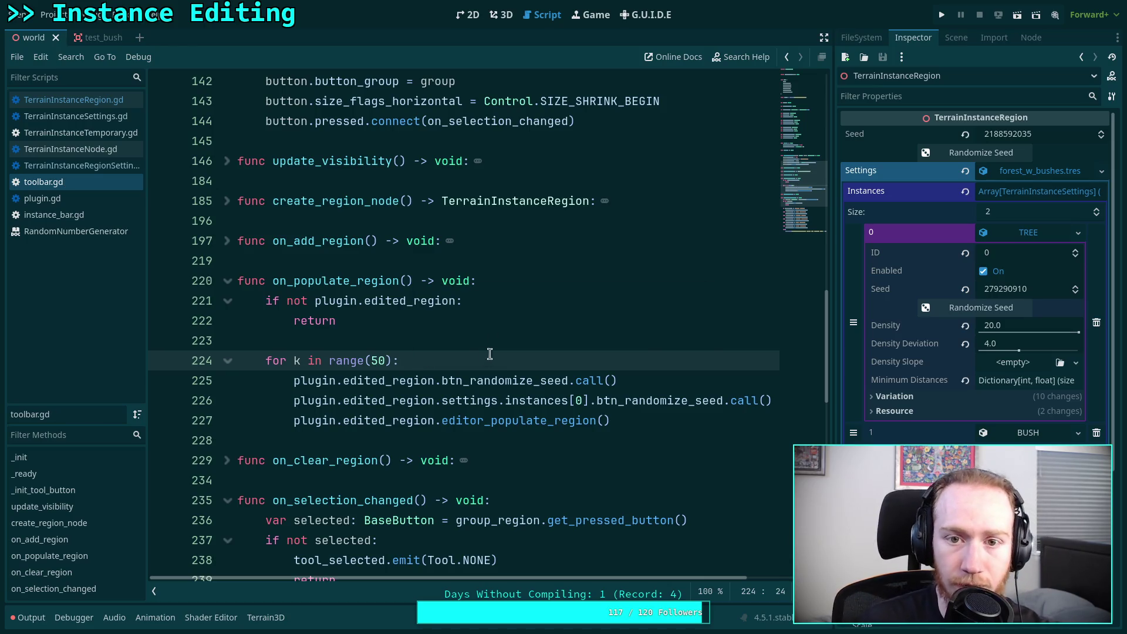
Step: Populate the regions with freshly seeded trees, then set the loop to range(25) and save
left_click(503, 15)
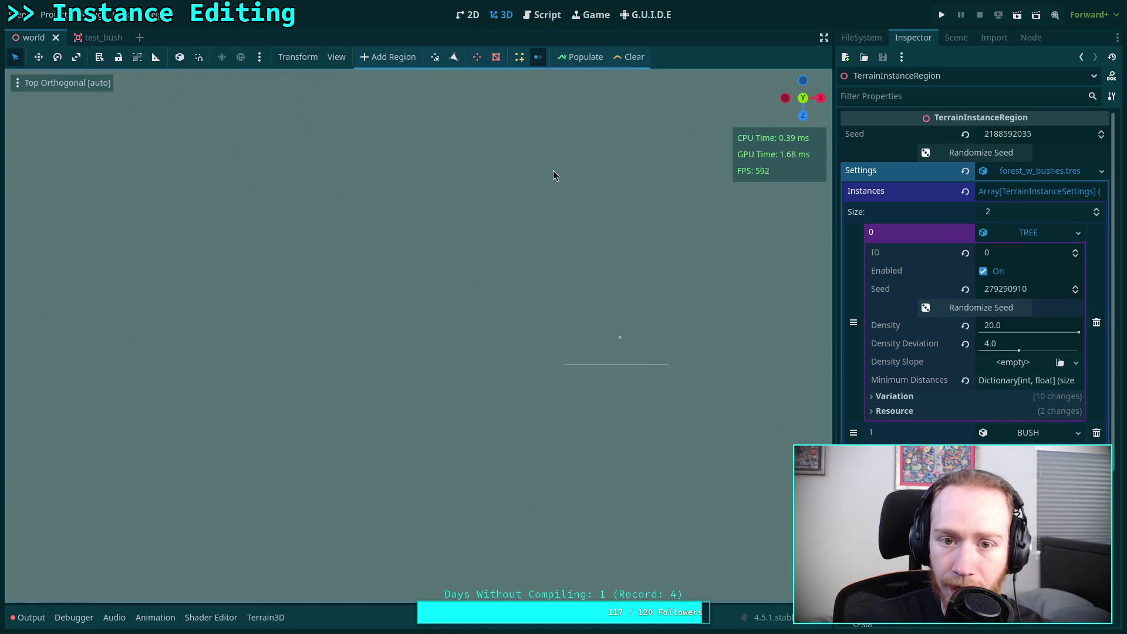
left_click(569, 59)
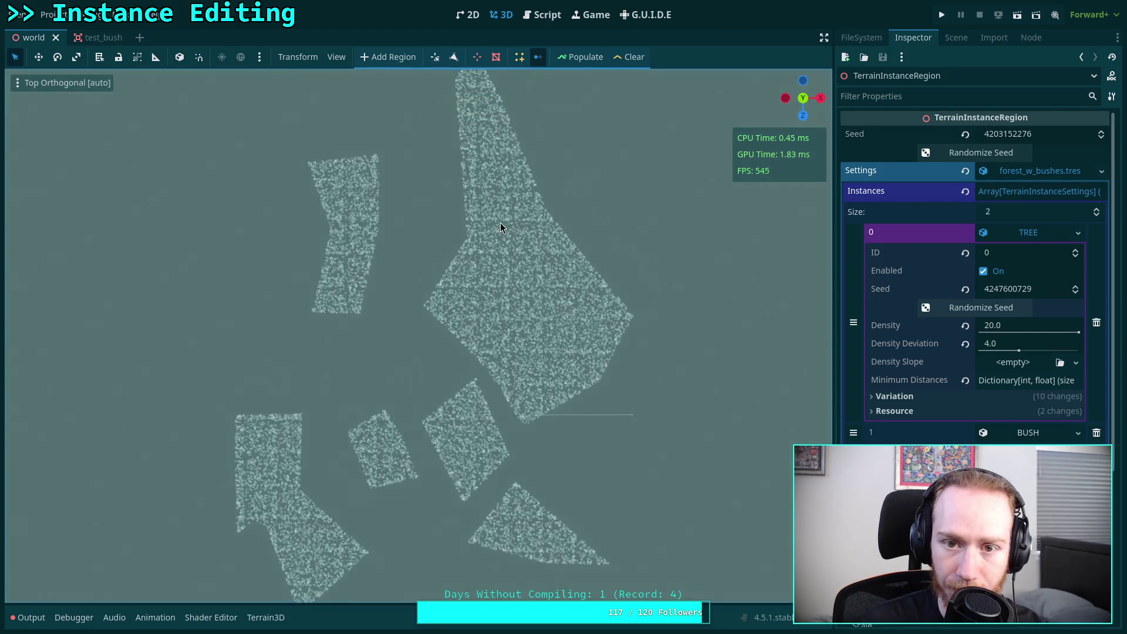
left_click(540, 16)
double_click(378, 361)
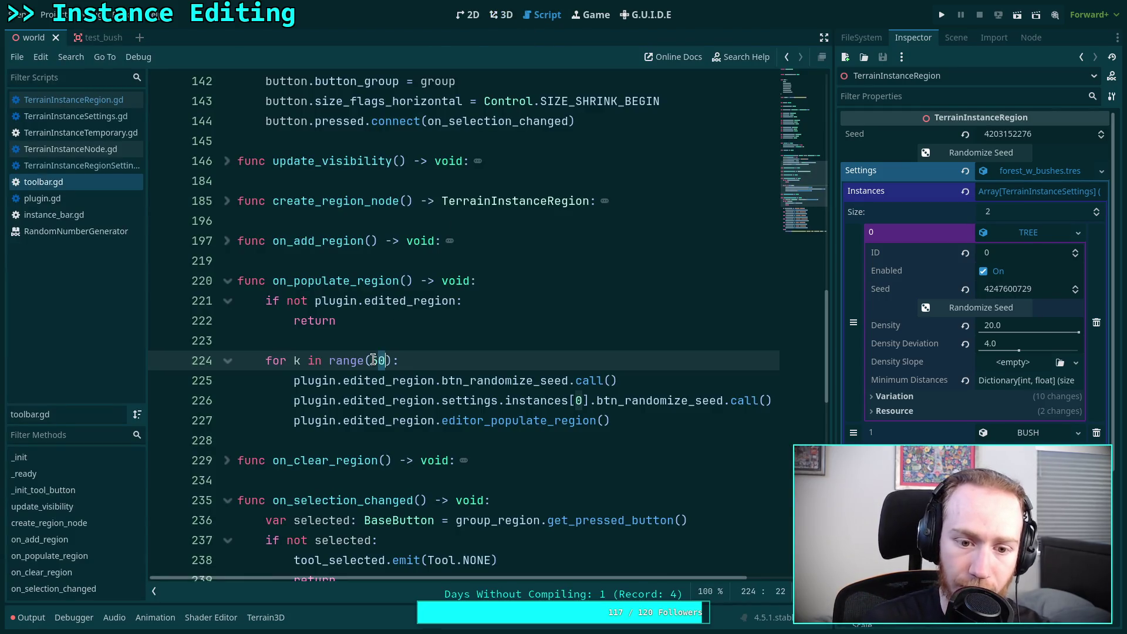
type("25")
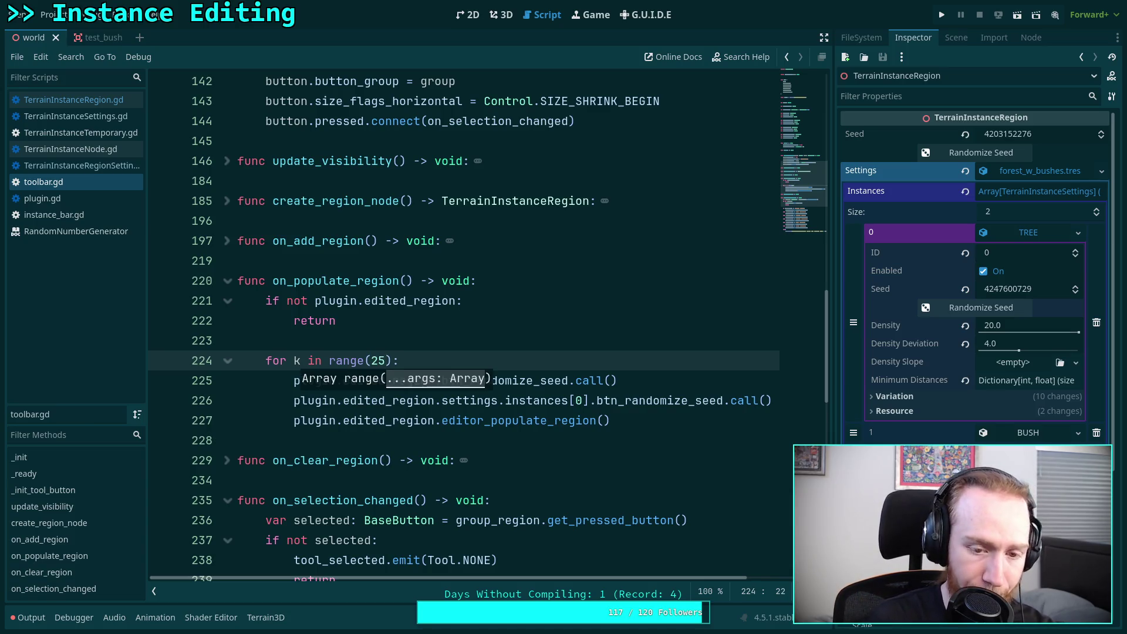
key("ctrl+s")
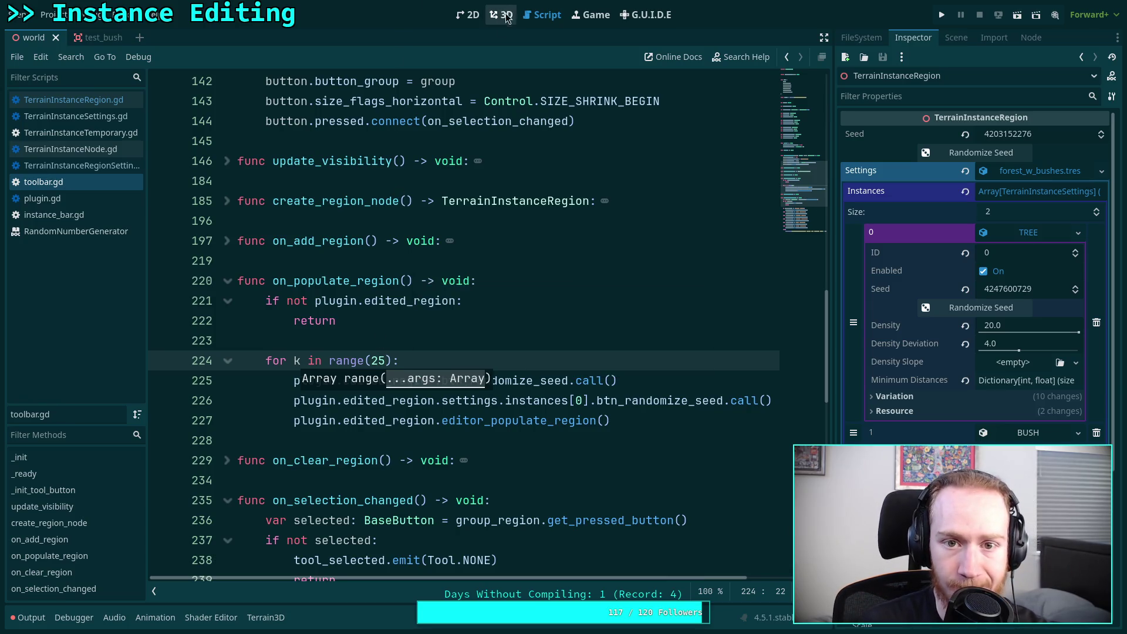
Step: Repopulate the regions with new seeds, inspect the scatter, then clear it
left_click(502, 15)
left_click(614, 59)
left_click(586, 61)
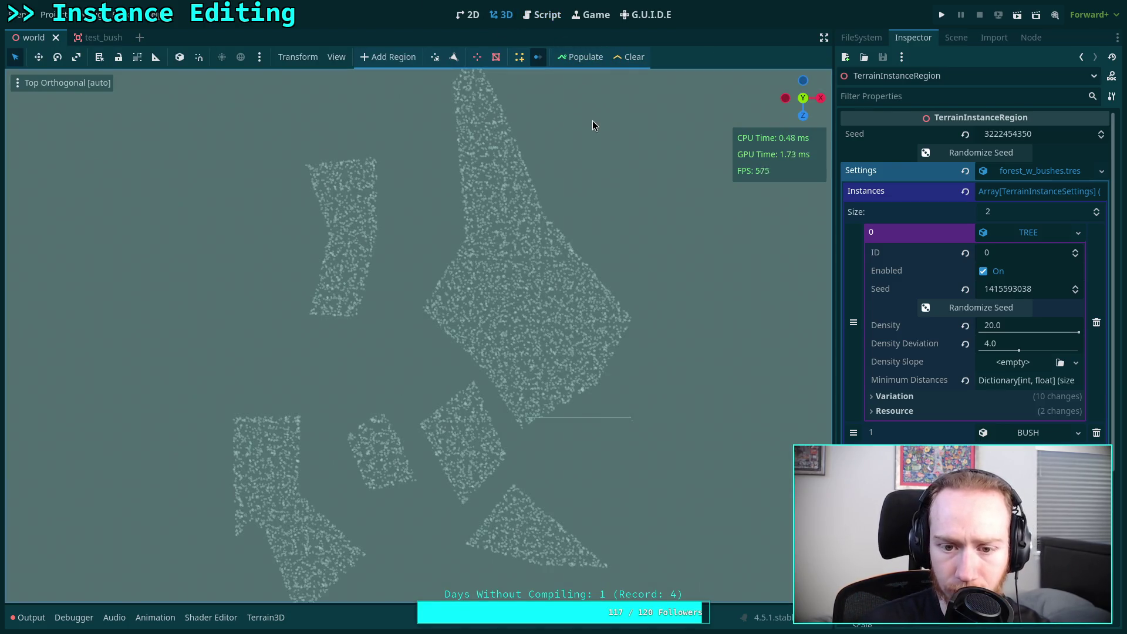
scroll(529, 214, "down", 5)
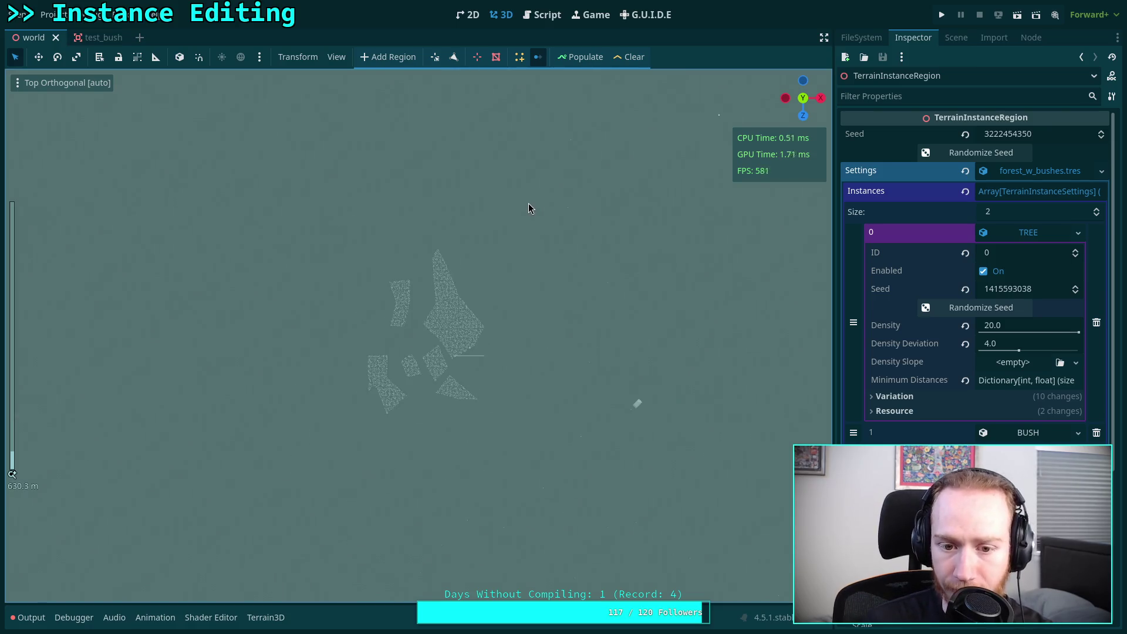
scroll(519, 220, "up", 3)
left_click(627, 60)
Step: Set TREE density to 10, populate to inspect the result, then clear the trees
left_click(1015, 327)
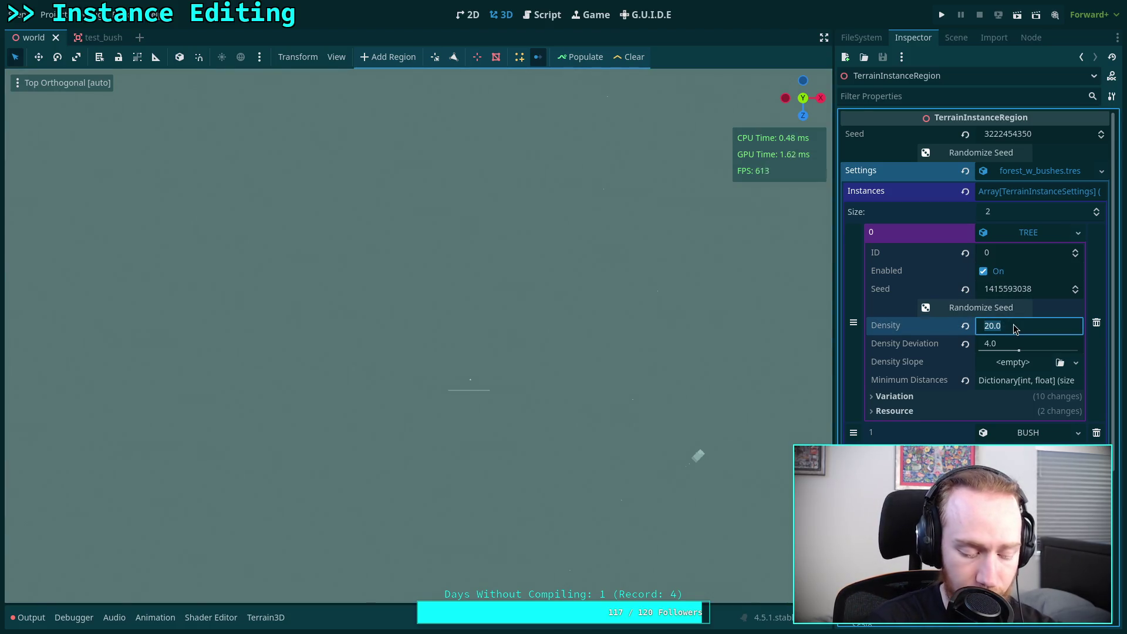
type("1")
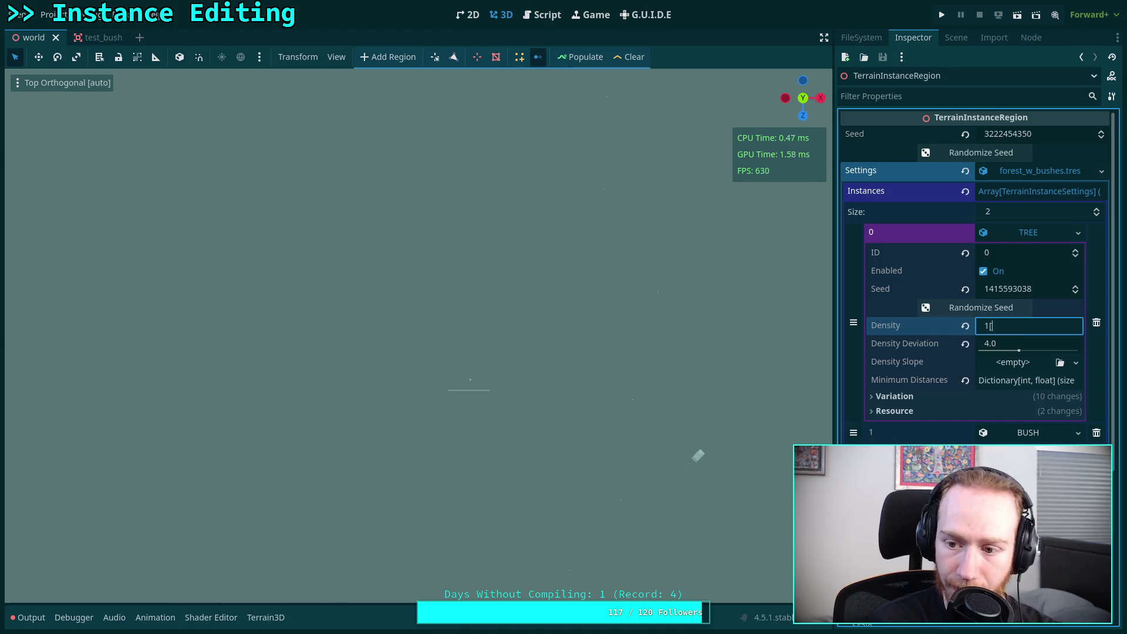
type("0")
key("Return")
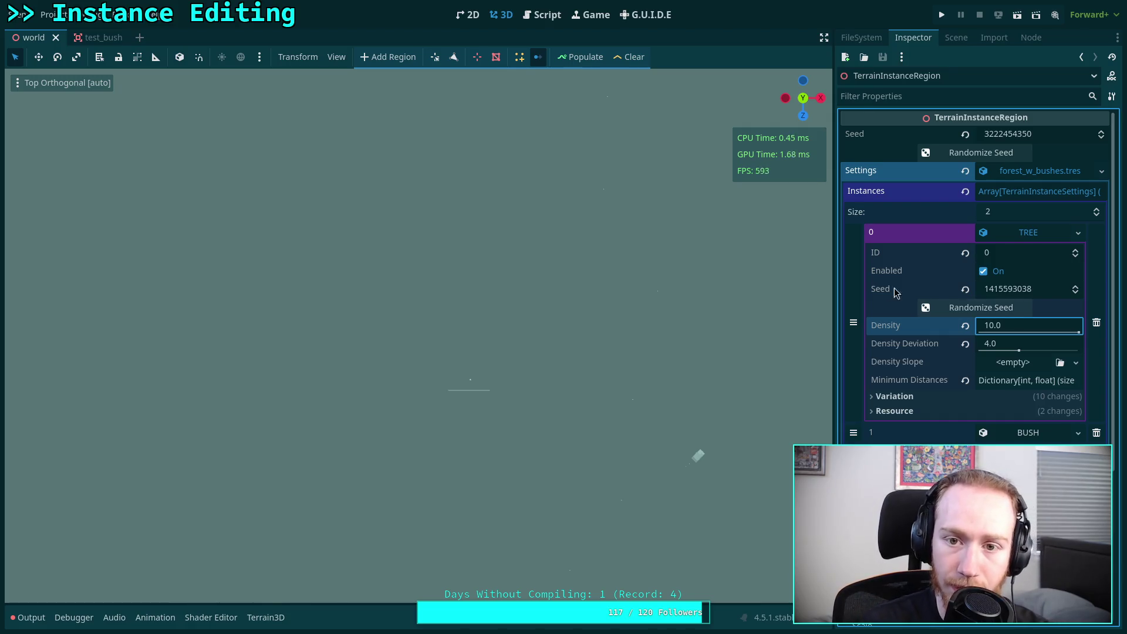
left_click(584, 57)
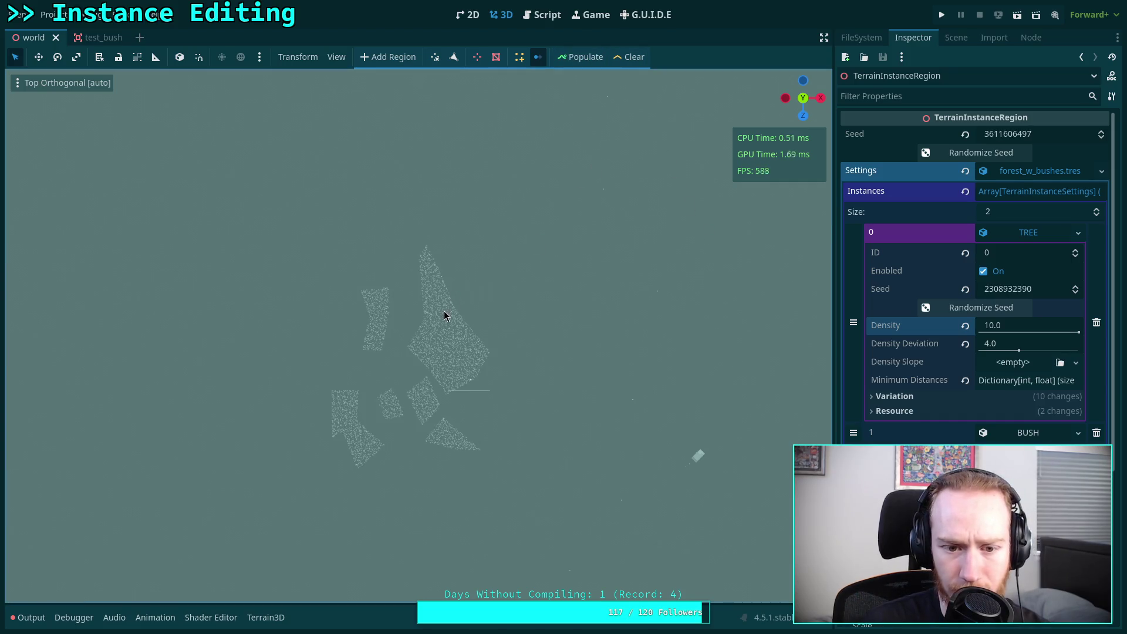
scroll(455, 319, "up", 2)
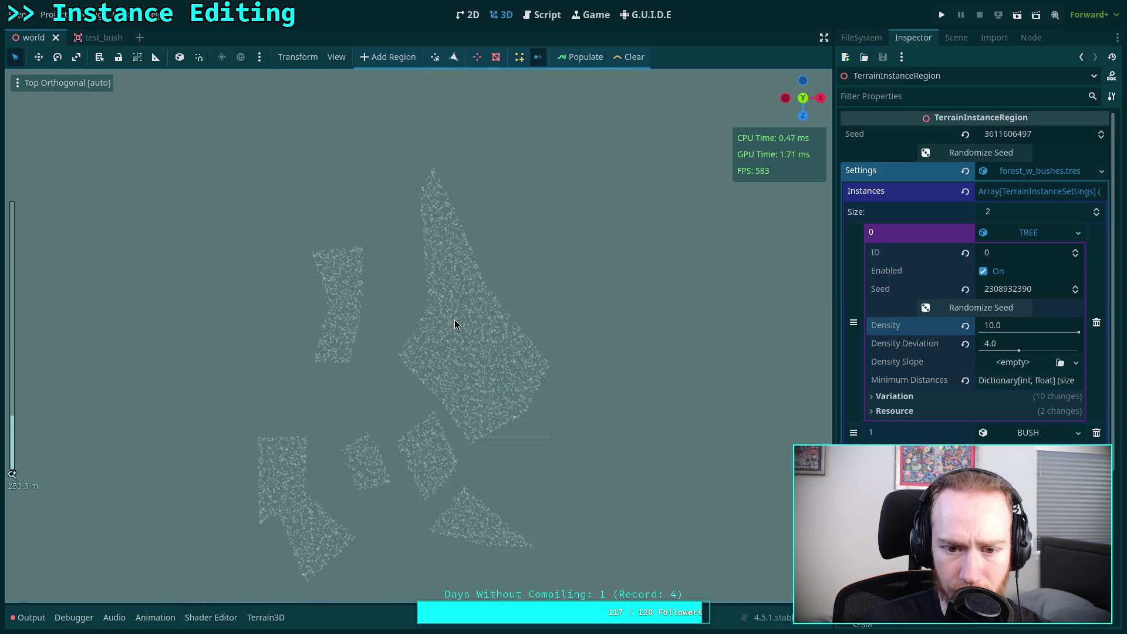
scroll(454, 319, "up", 4)
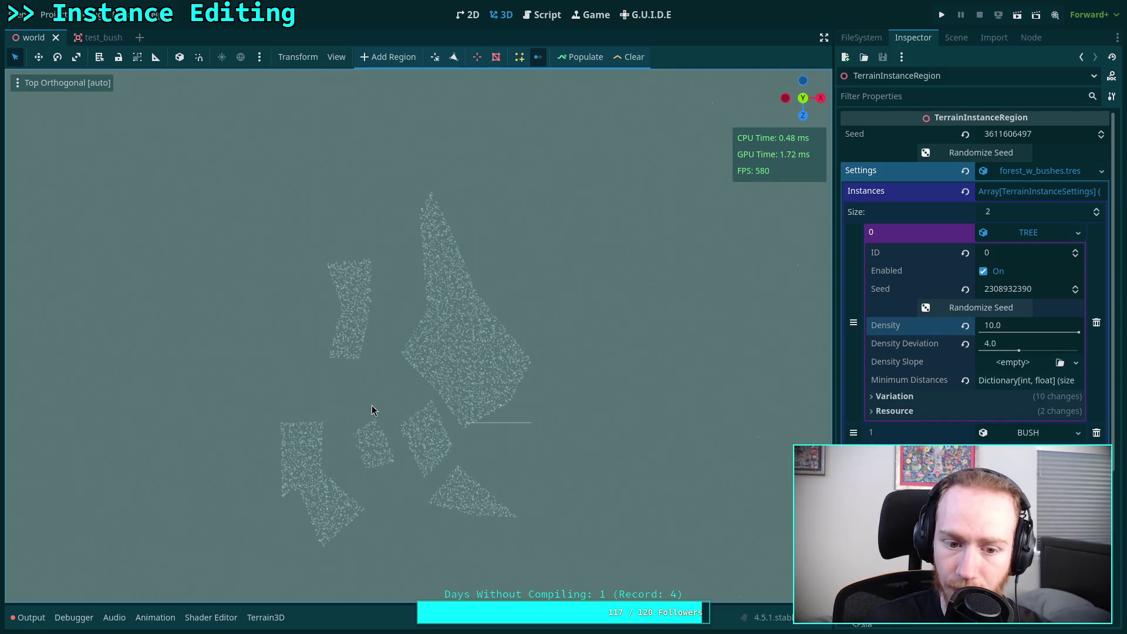
left_click(624, 54)
left_click(1007, 325)
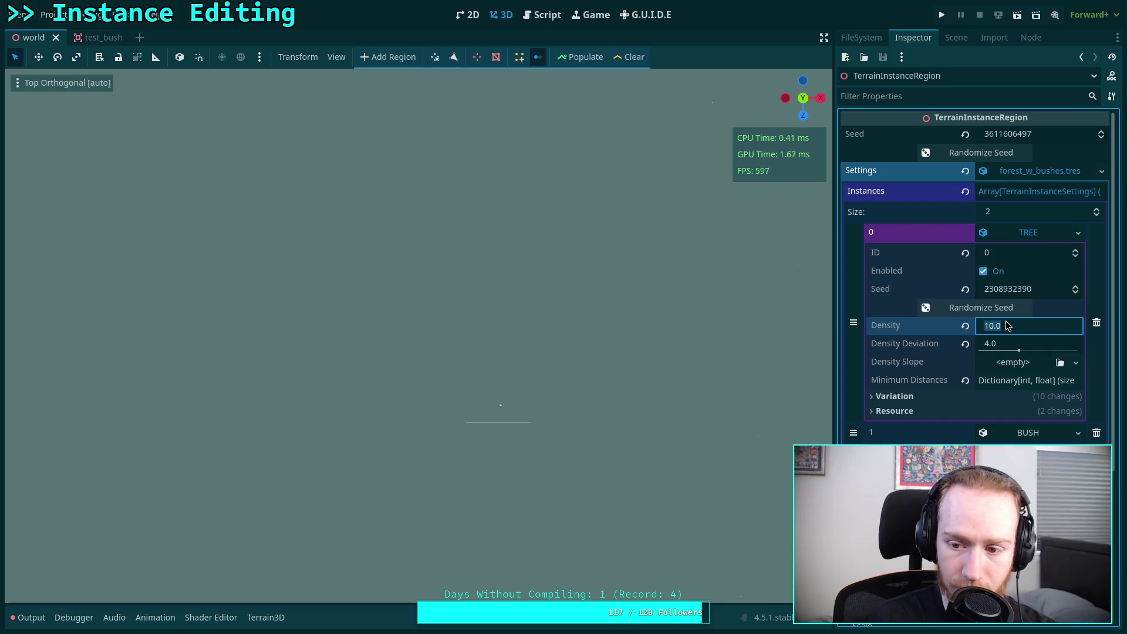
Step: Try TREE density 15, then 8, populate the regions and clear them
type("15")
key("Return")
left_click(1024, 326)
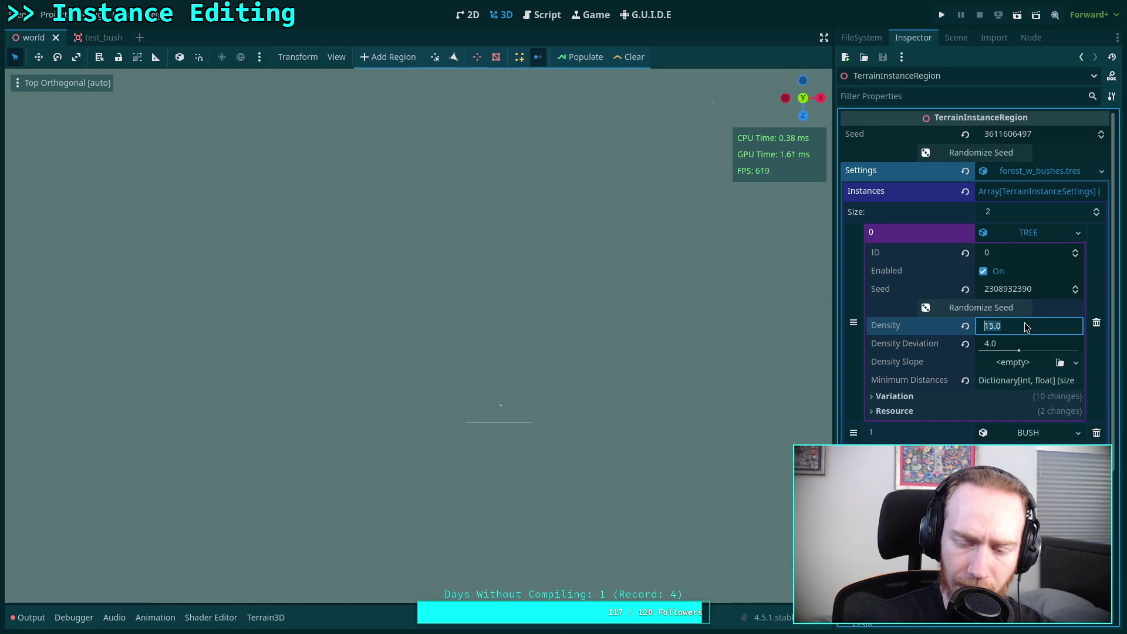
type("8")
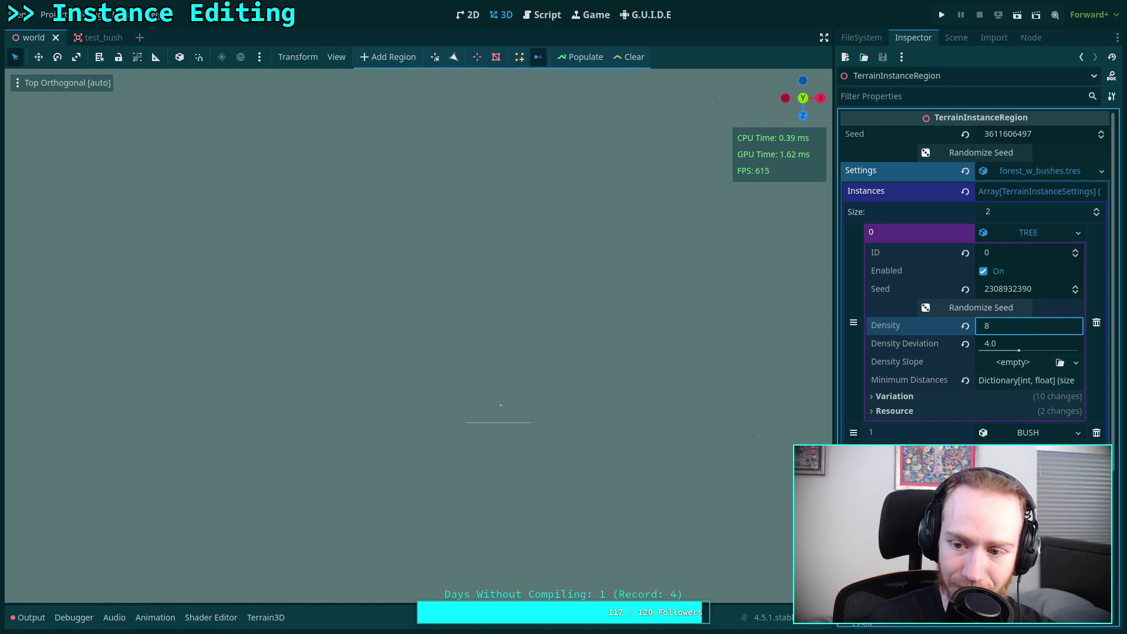
key("Return")
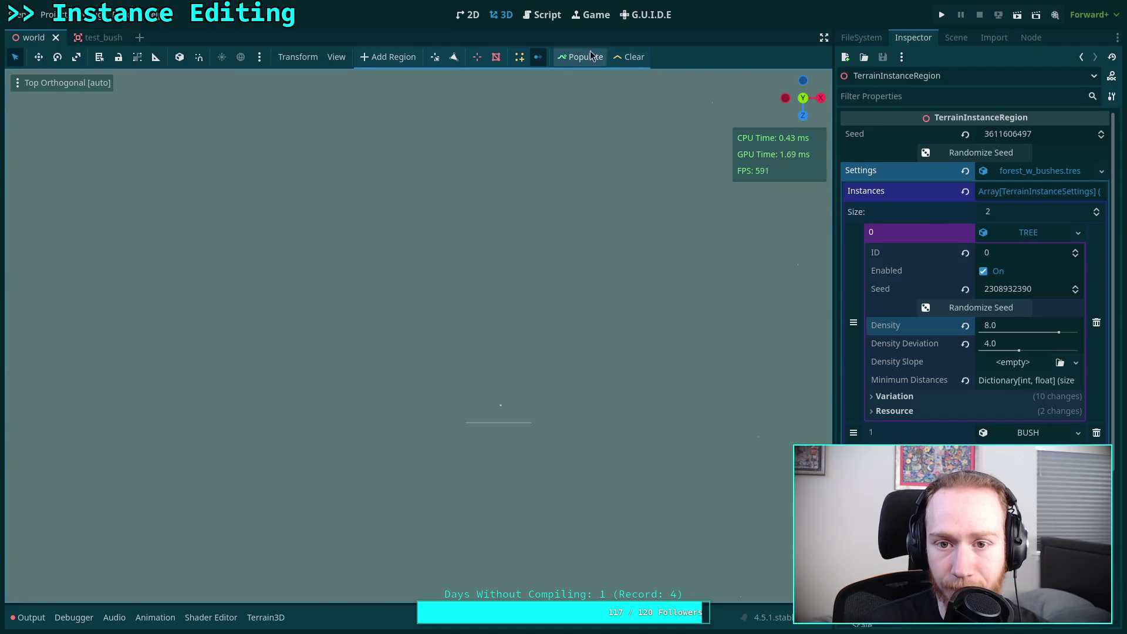
left_click(589, 57)
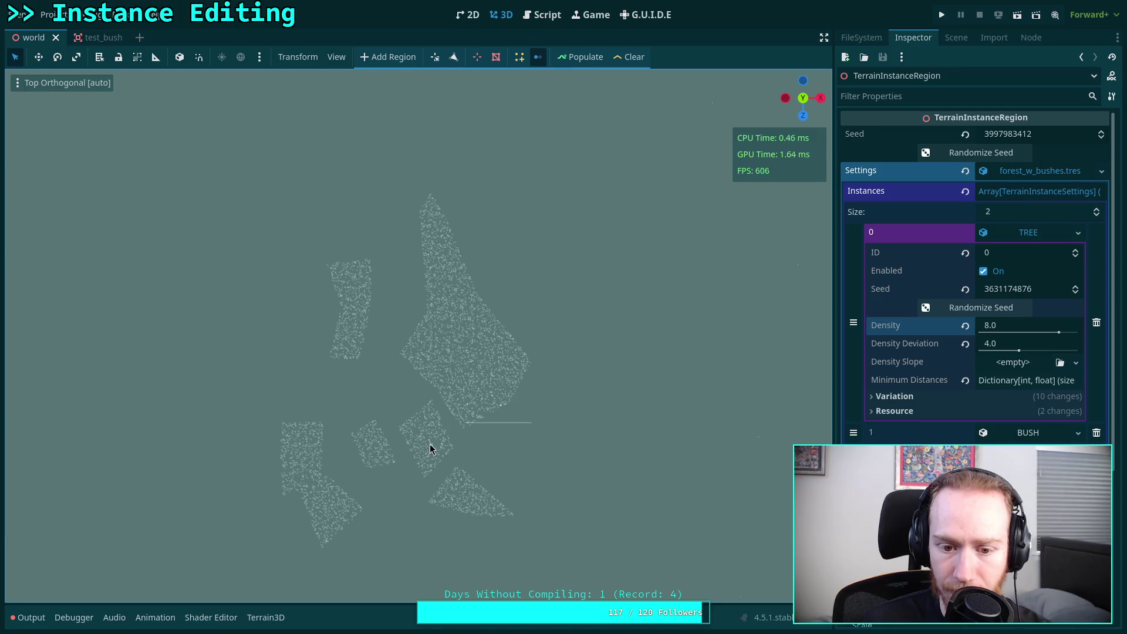
left_click(631, 57)
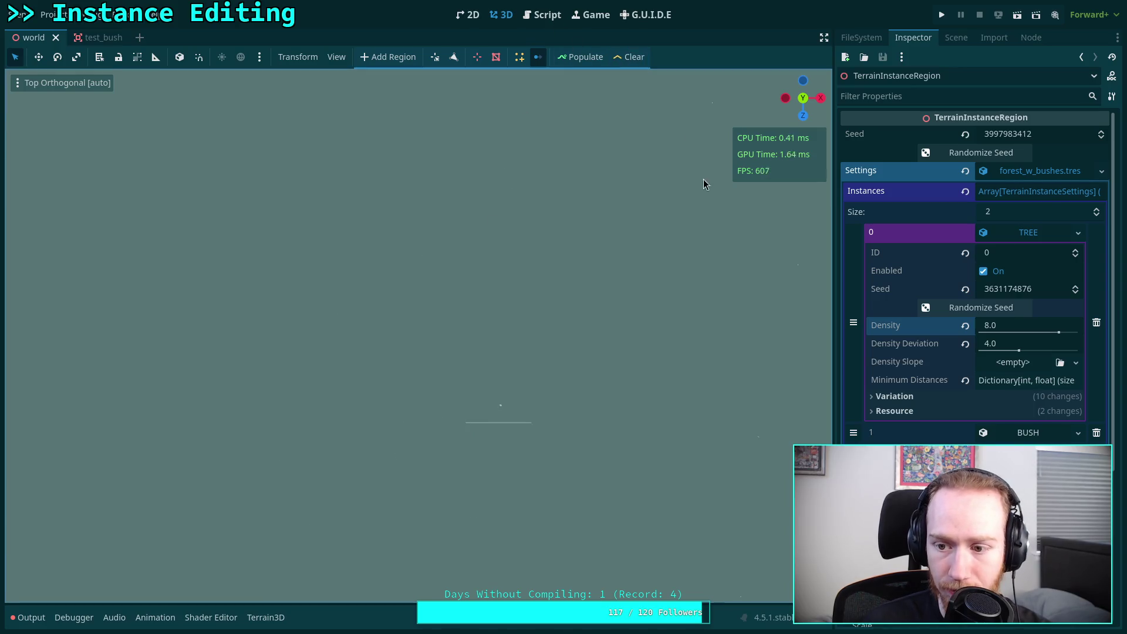
Step: Set TREE density to 6, populate and inspect, clear, and return to toolbar.gd
left_click(993, 327)
type("6")
key("Return")
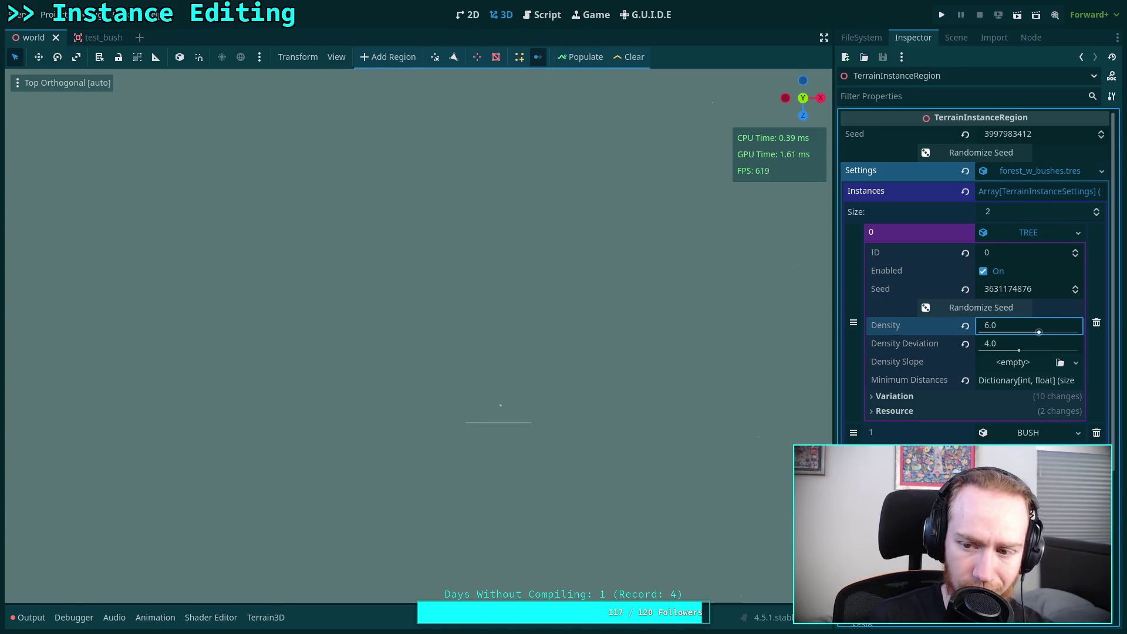
left_click(580, 57)
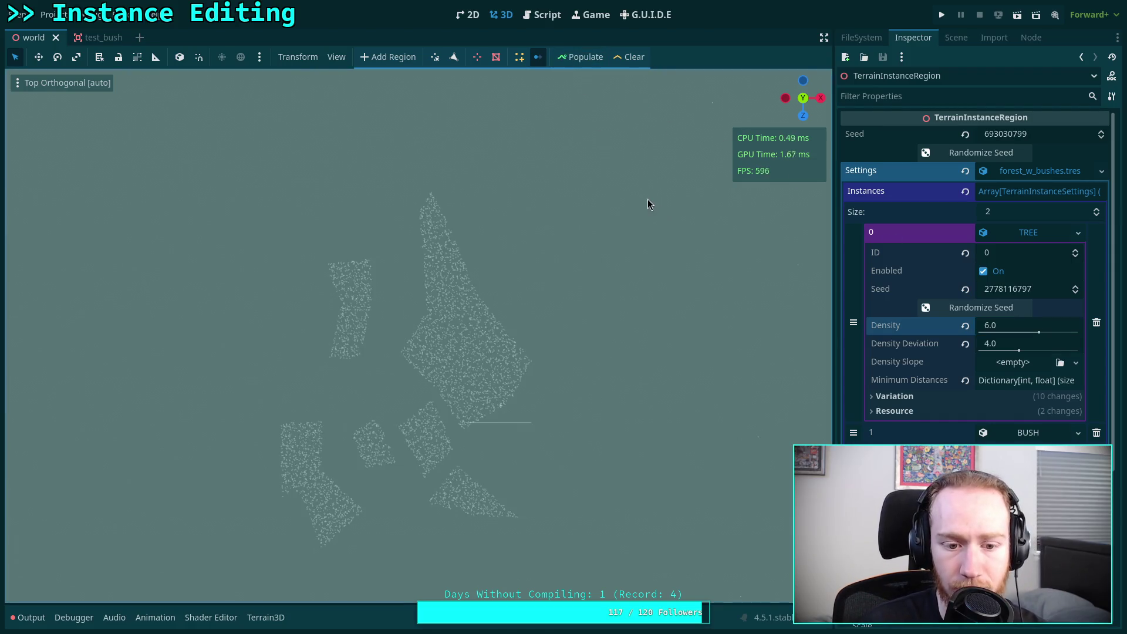
scroll(476, 305, "up", 3)
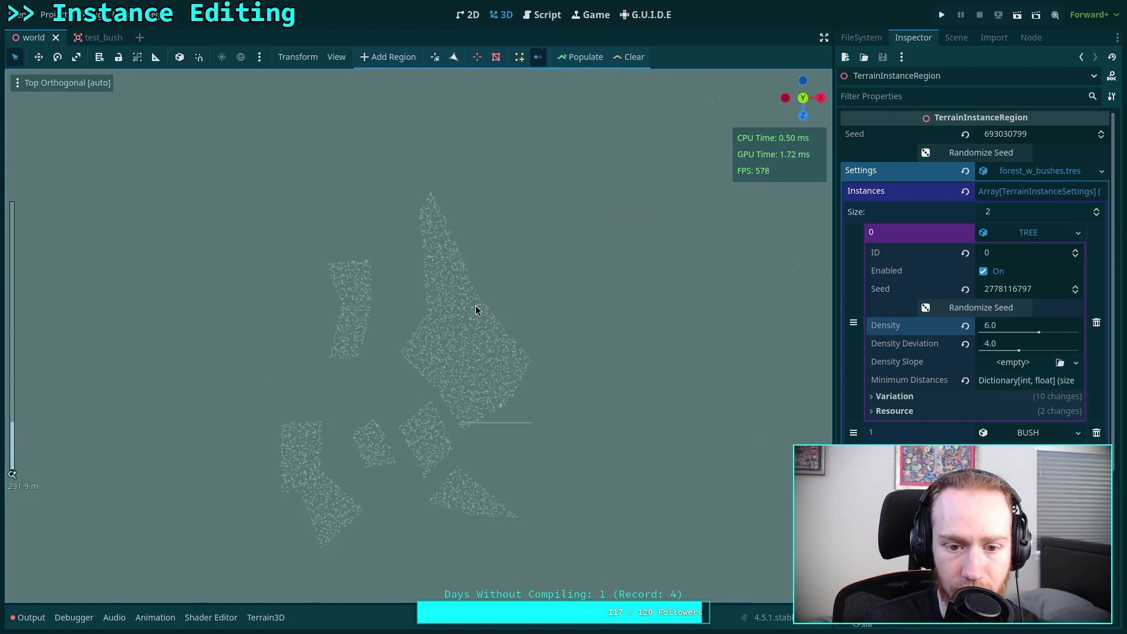
scroll(475, 310, "down", 1)
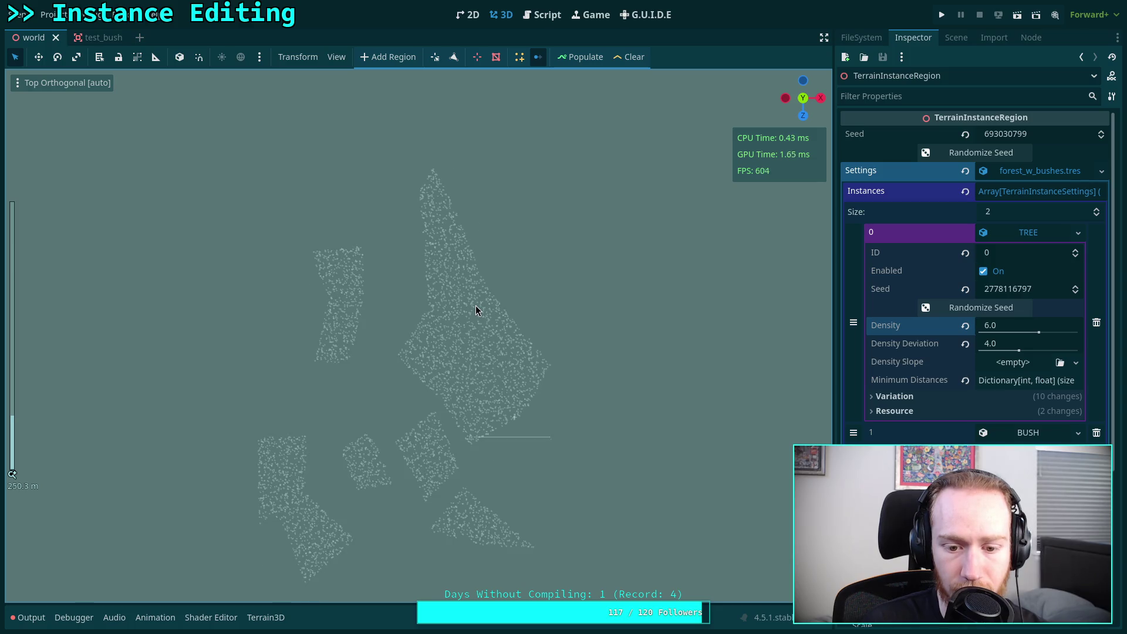
left_click(621, 61)
left_click(542, 14)
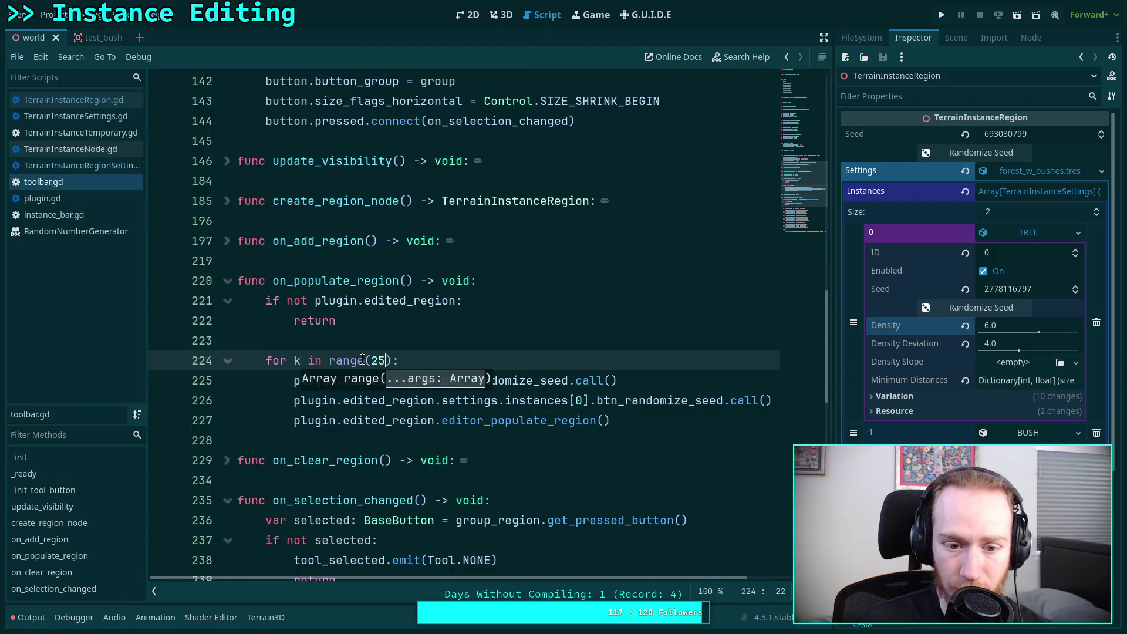
Step: Comment out the 25-iteration reseed loop in on_populate_region with Ctrl+K
left_click(289, 395)
left_click_drag(288, 360, 369, 409)
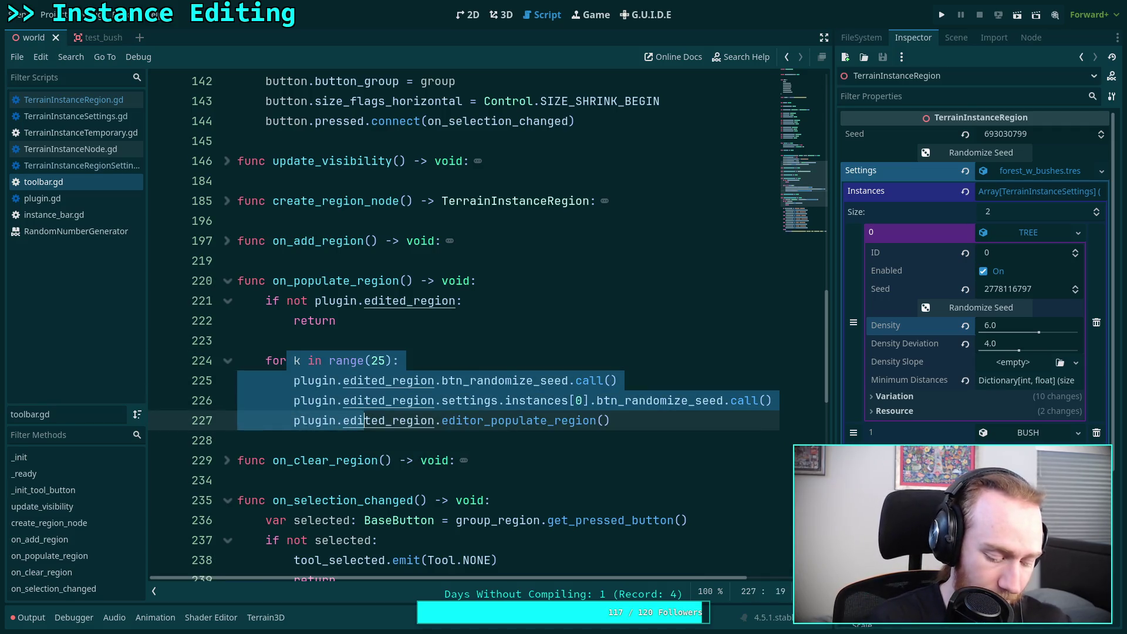
key("ctrl+k")
key("Down")
Step: Add a single uncommented editor_populate_region() call above the loop and save
left_click(371, 420)
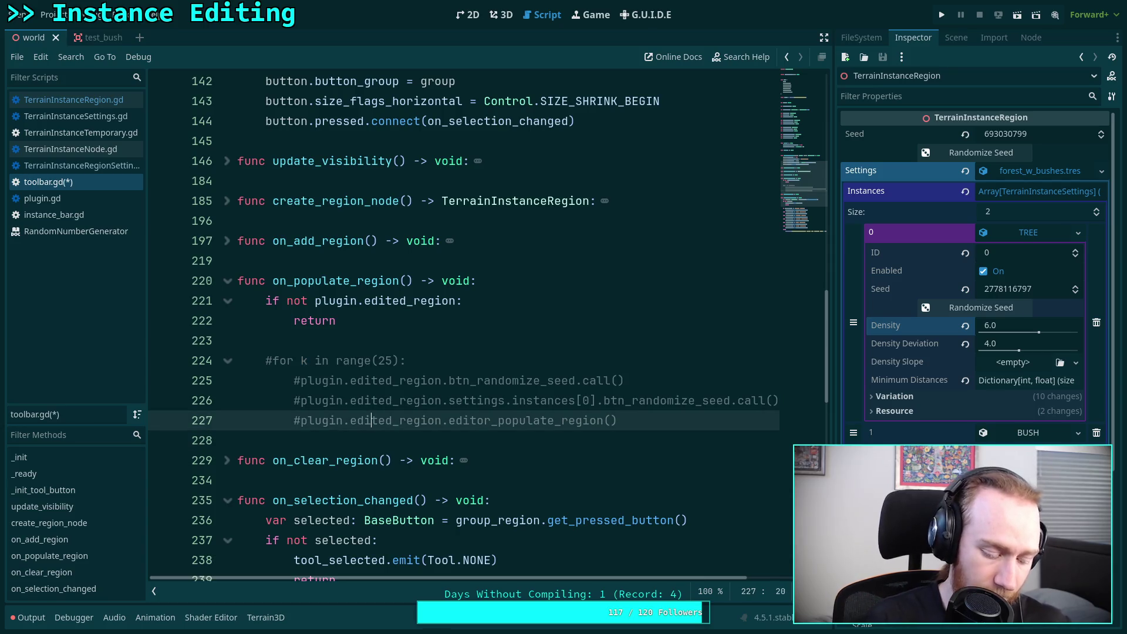
key("Up")
key("Up")
key("Up")
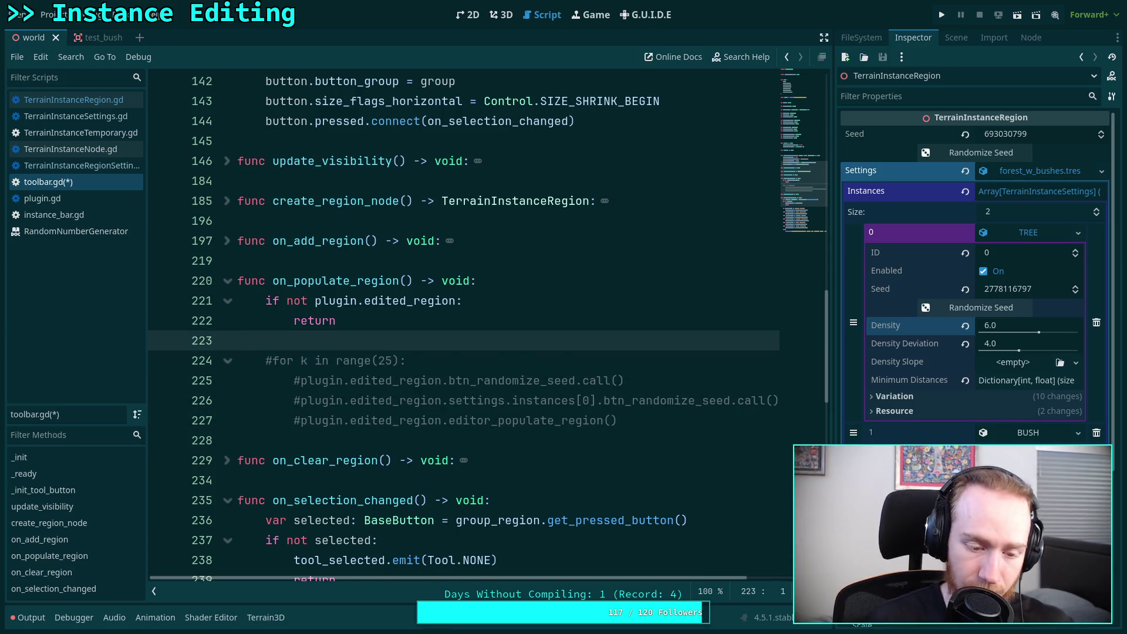
type("#plugin.edited_region.editor_populate_region()")
key("shift+Tab")
left_click(271, 340)
key("BackSpace")
key("Return")
key("ctrl+s")
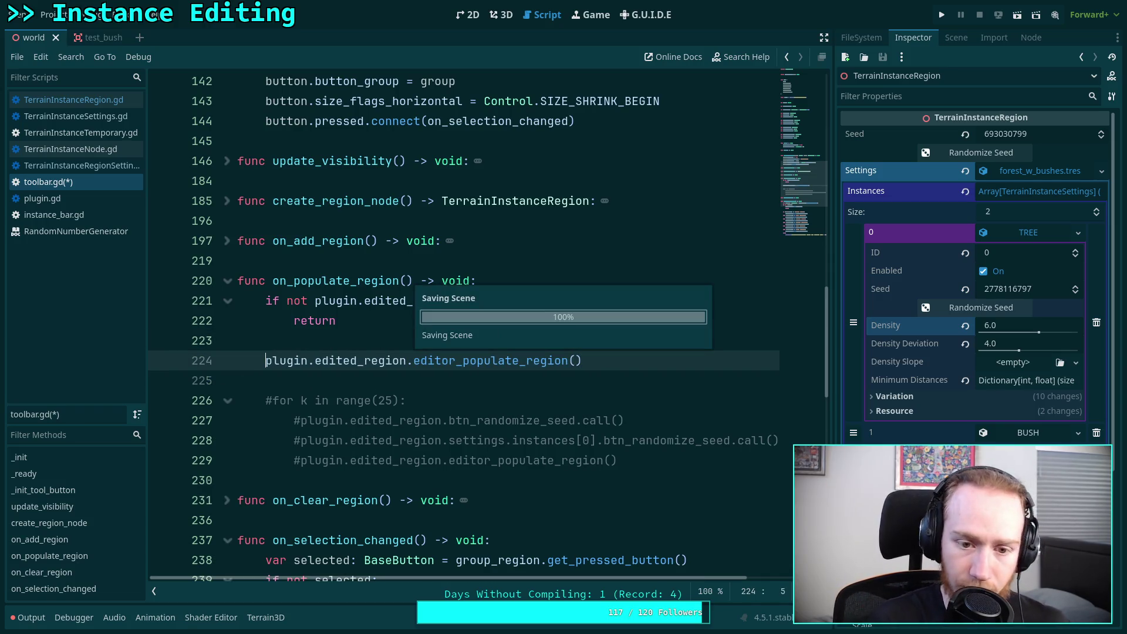
left_click(506, 17)
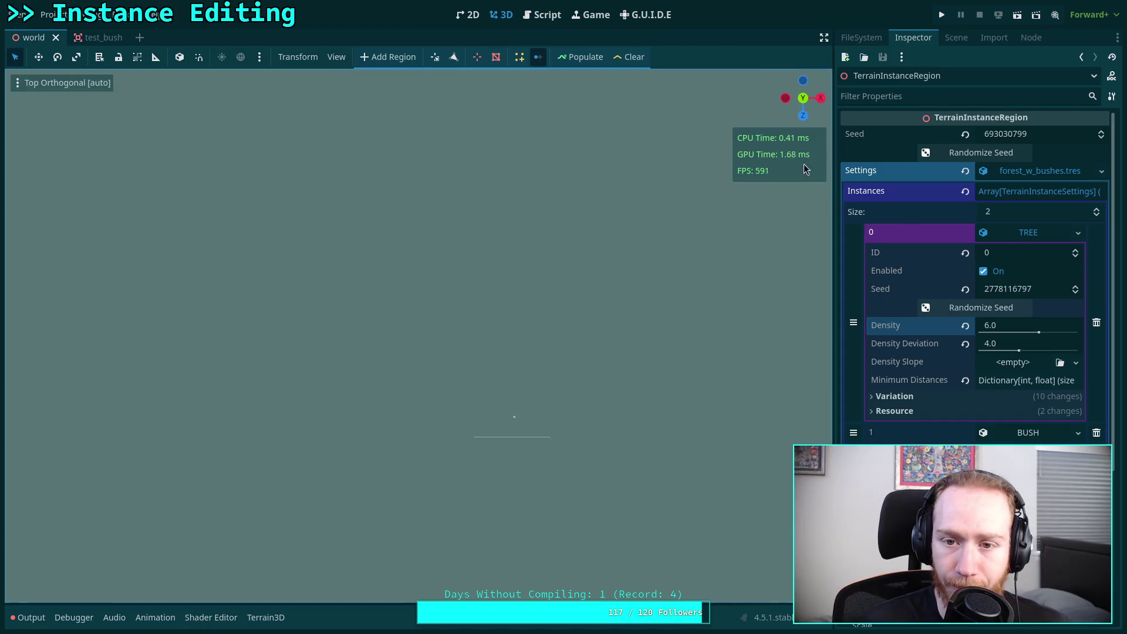
Step: Populate the regions once with the single-call code, recentre the view, then clear them
left_click(585, 57)
left_click_drag(533, 283, 535, 309)
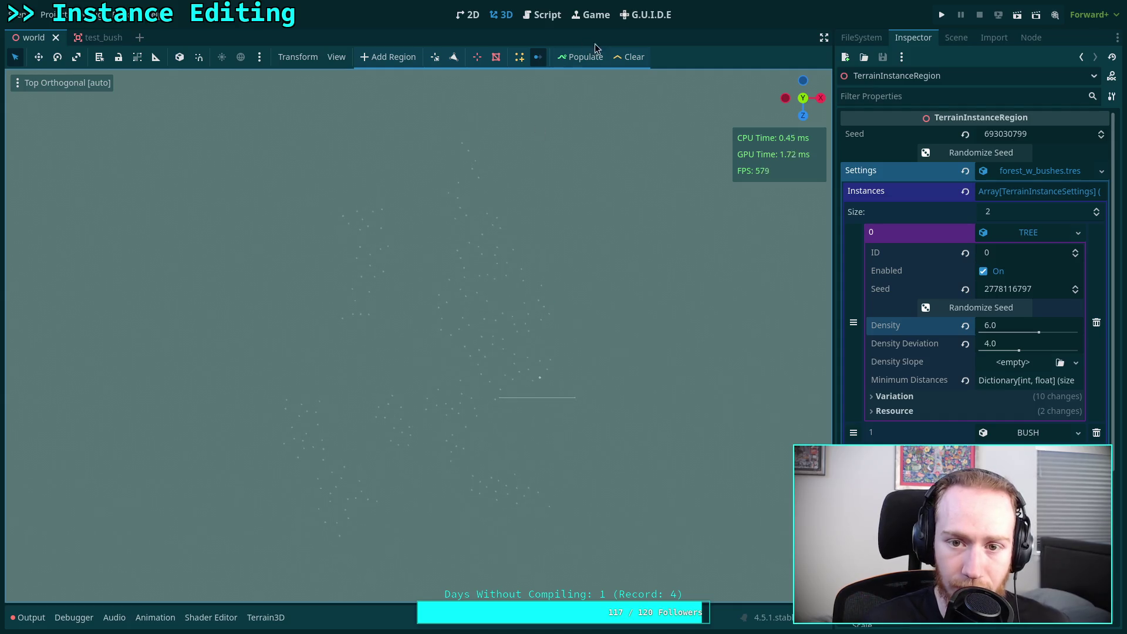
left_click(624, 56)
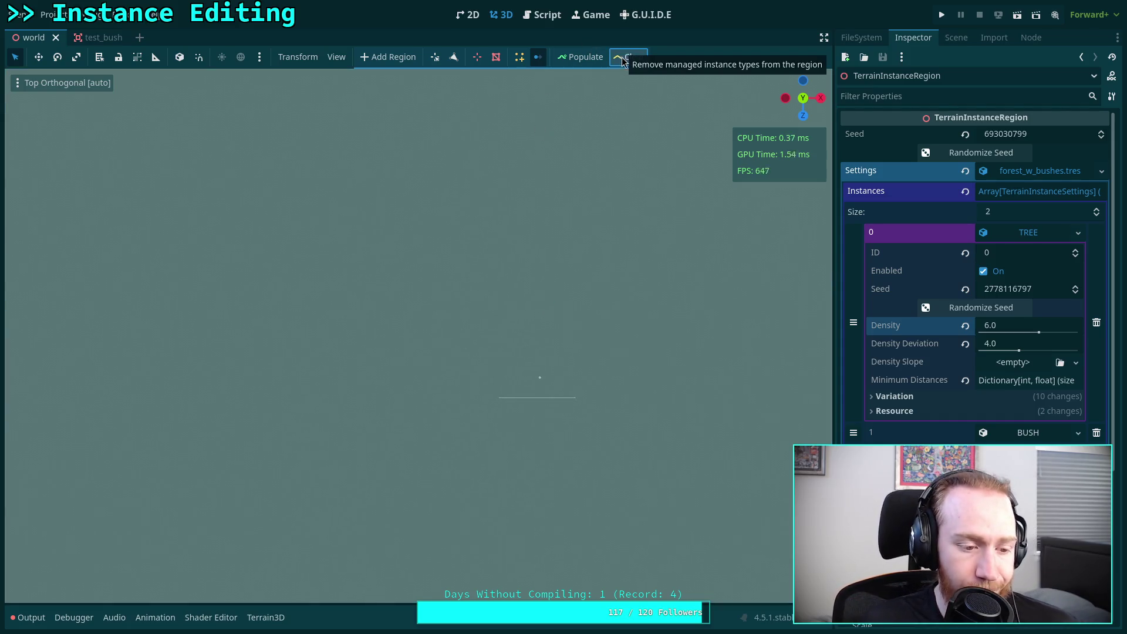
left_click(552, 18)
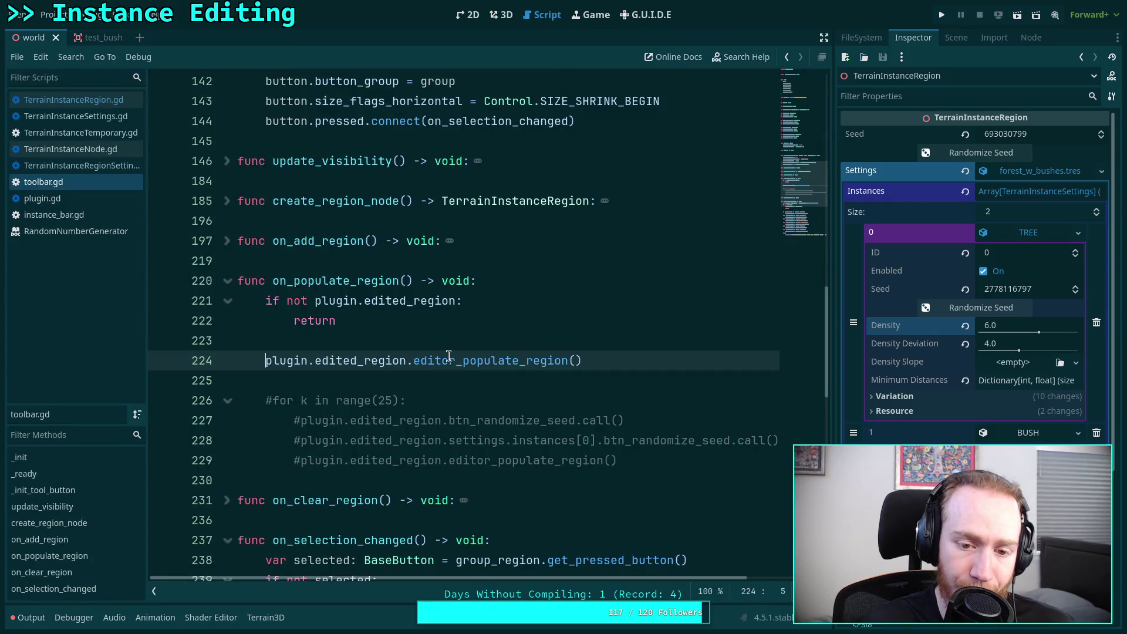
Step: Remove the single populate call, uncomment the 25-pass reseed loop, and save
left_click_drag(595, 360, 602, 342)
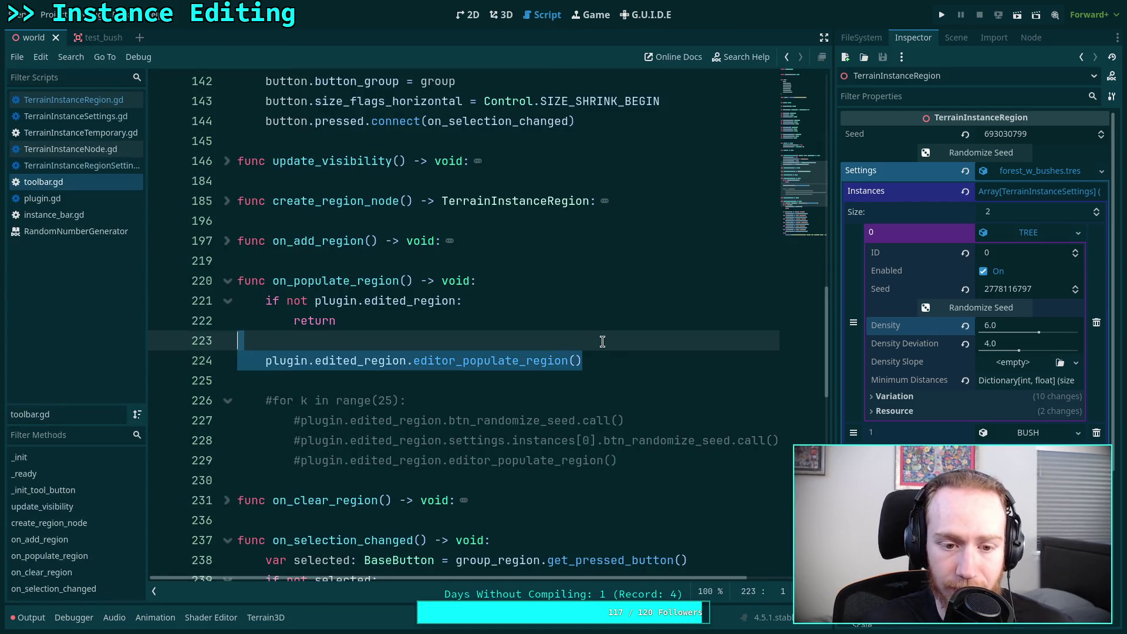
key("Delete")
key("Delete")
left_click_drag(279, 360, 339, 409)
key("Delete")
key("ctrl+z")
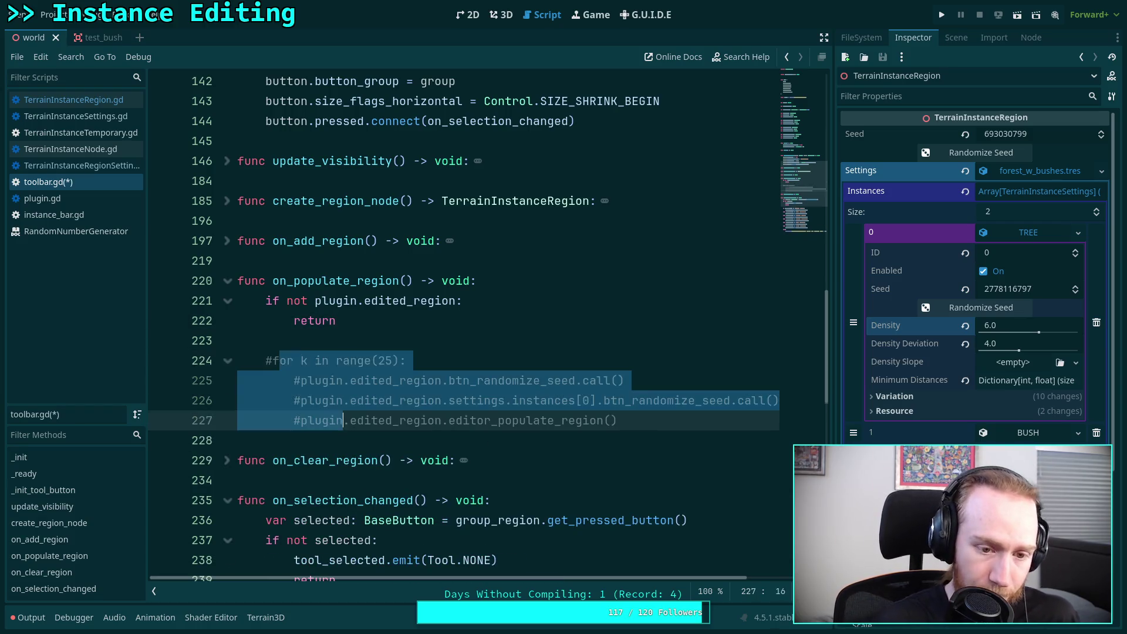
key("ctrl+k")
key("ctrl+s")
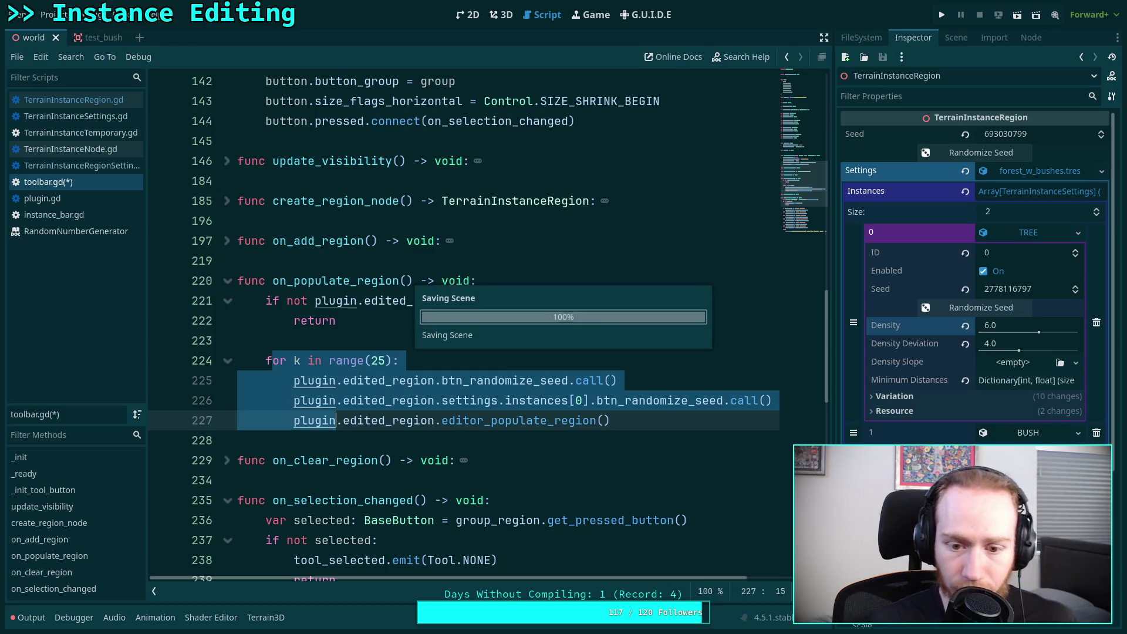
Step: Set TREE density to 20, save the scene, and return to toolbar.gd
left_click(998, 326)
type("20")
key("Return")
key("ctrl+s")
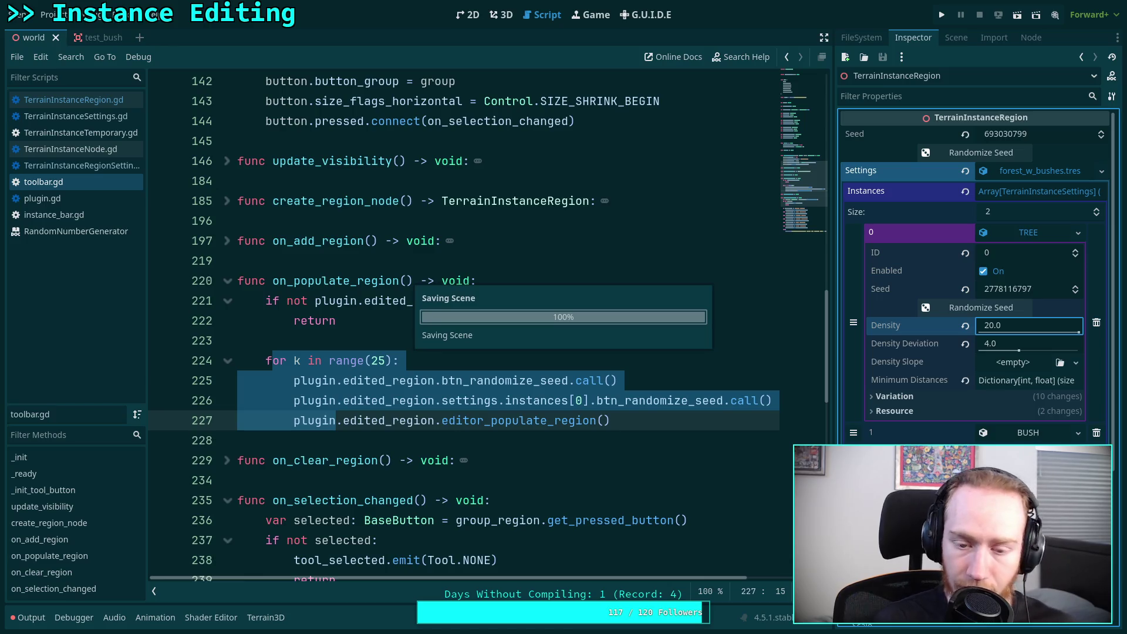
left_click(501, 14)
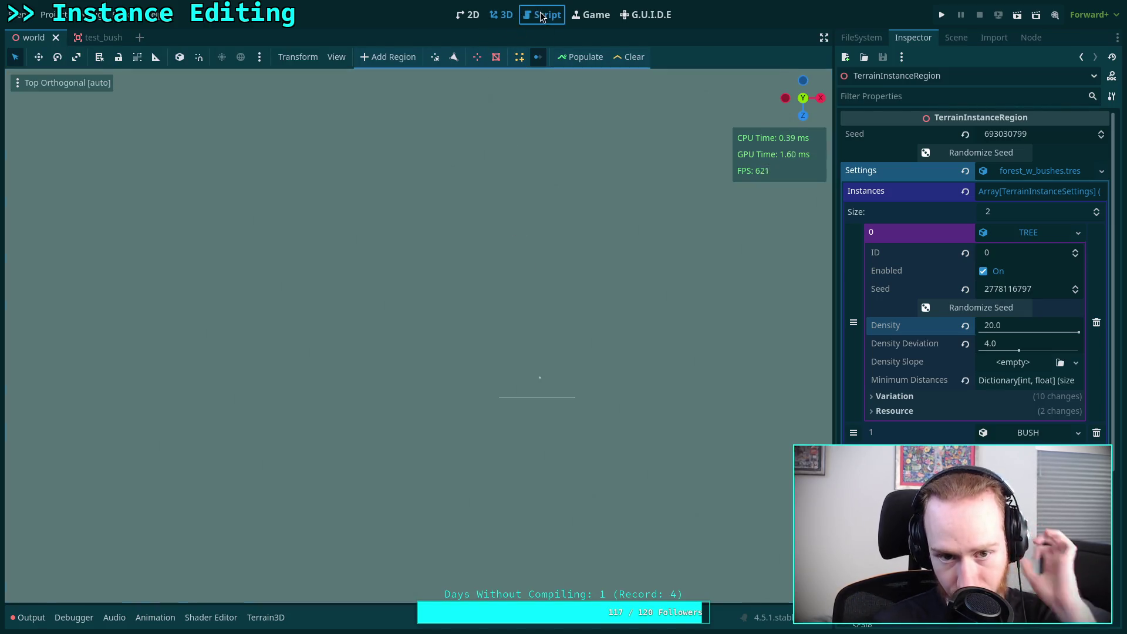
left_click(542, 14)
left_click(68, 166)
left_click(69, 182)
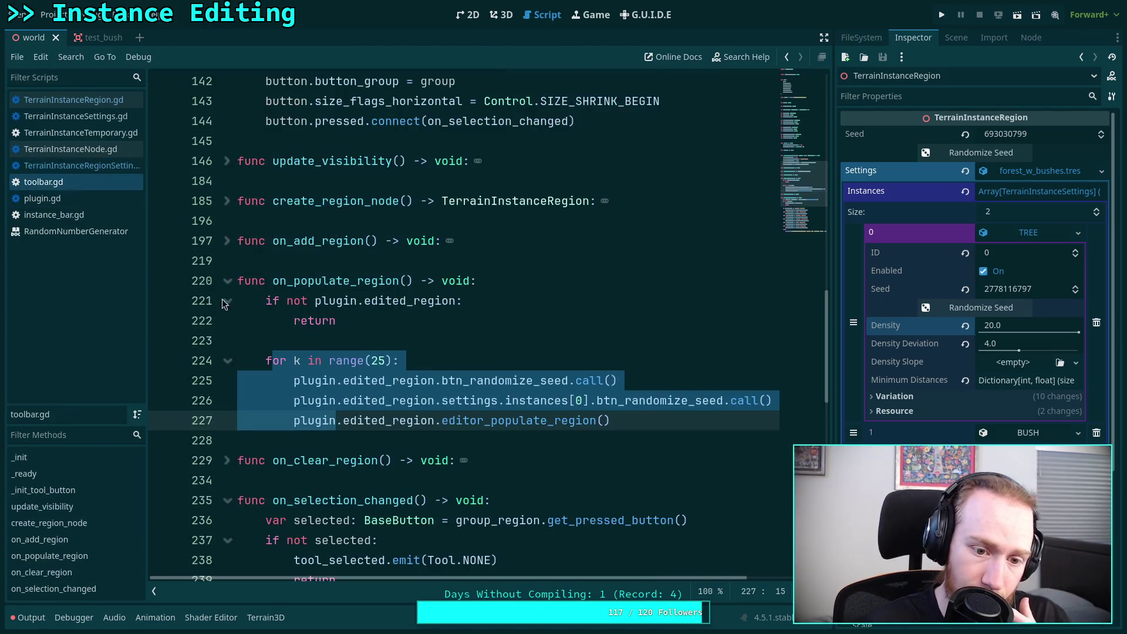
Step: Open TerrainInstanceRegion.gd and scroll to the _populate_chunk placement loop
left_click(433, 361)
left_click(105, 101)
scroll(392, 399, "down", 20)
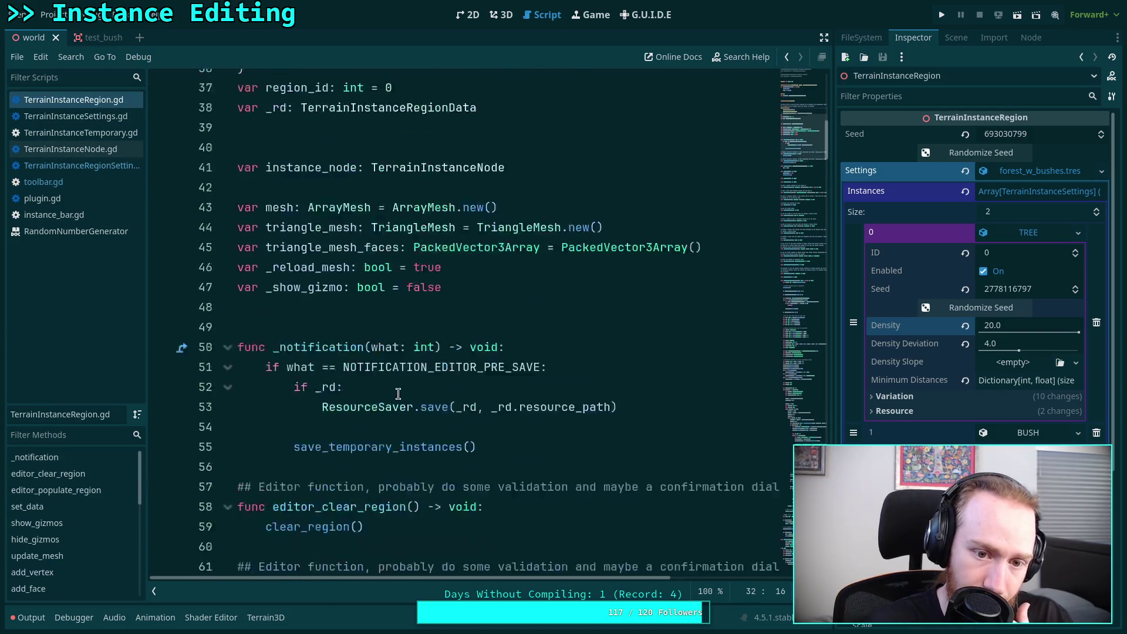
scroll(385, 379, "down", 20)
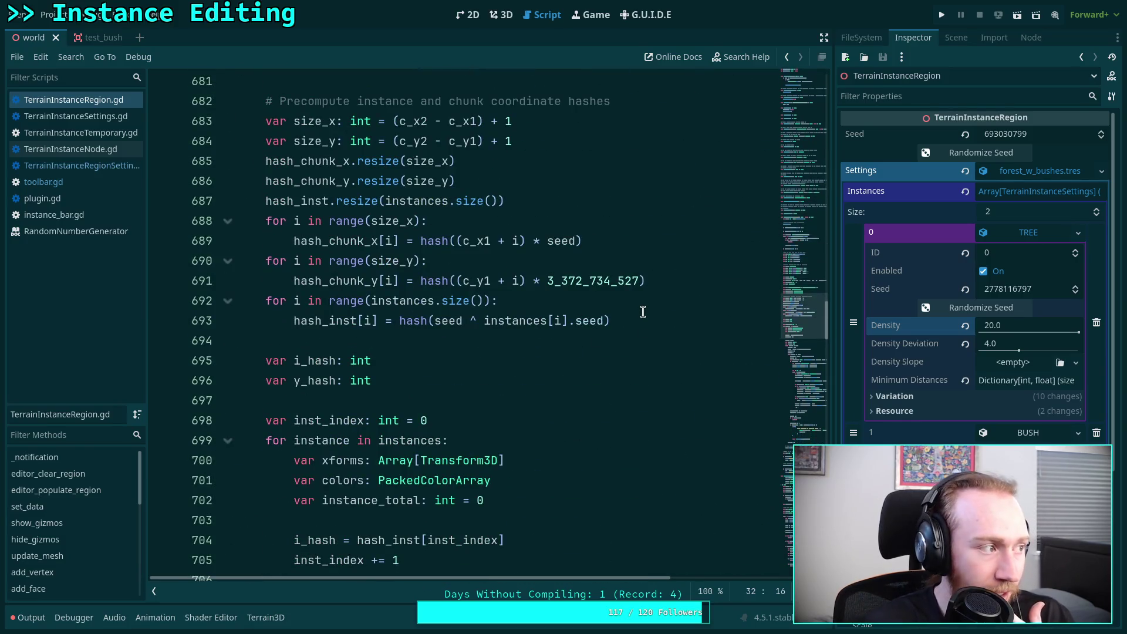
left_click_drag(808, 317, 808, 392)
scroll(599, 385, "down", 5)
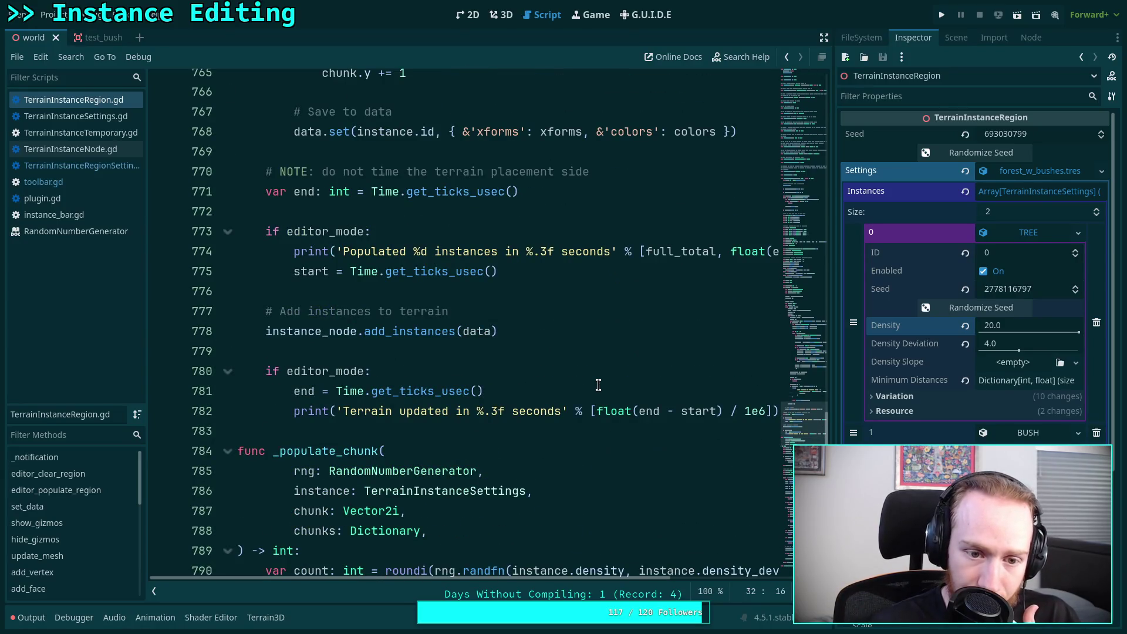
scroll(598, 385, "down", 15)
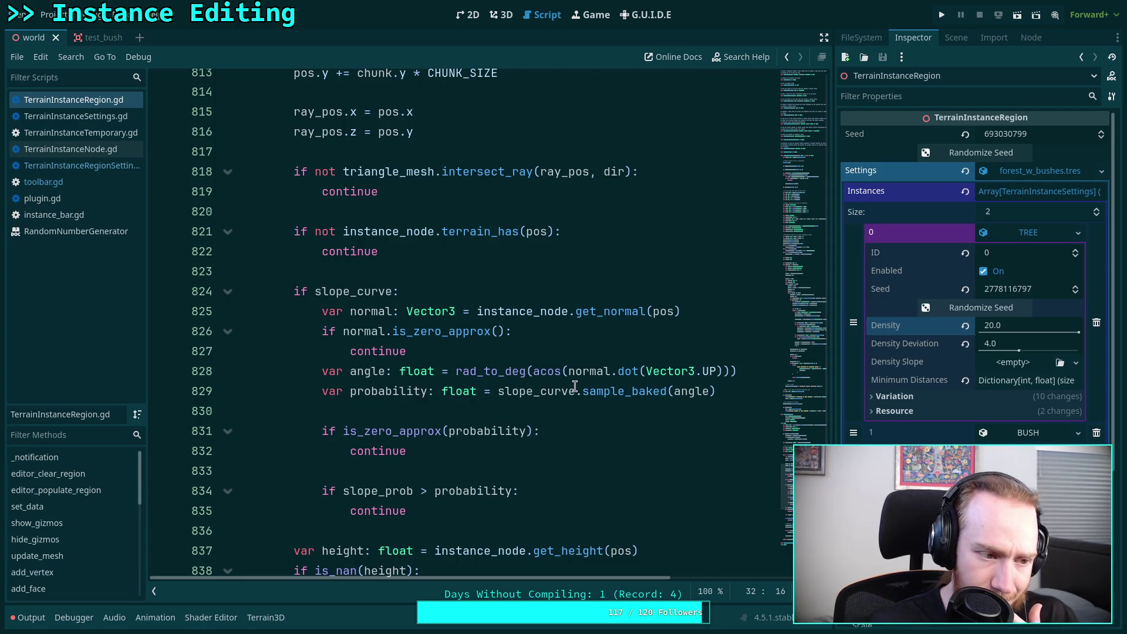
scroll(437, 386, "up", 3)
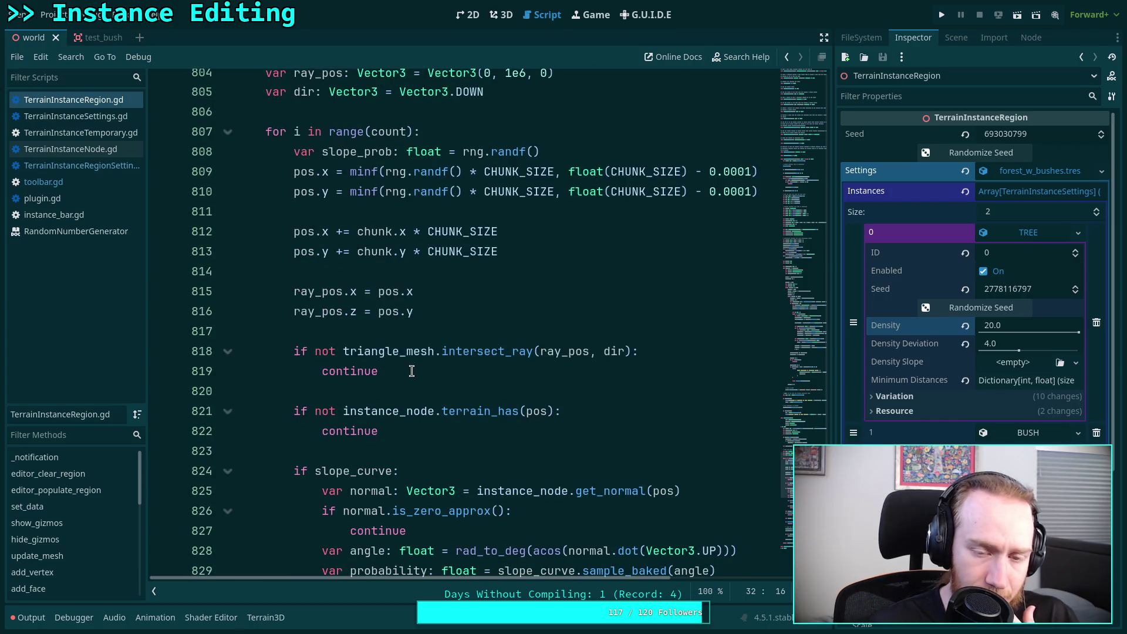
scroll(413, 367, "up", 2)
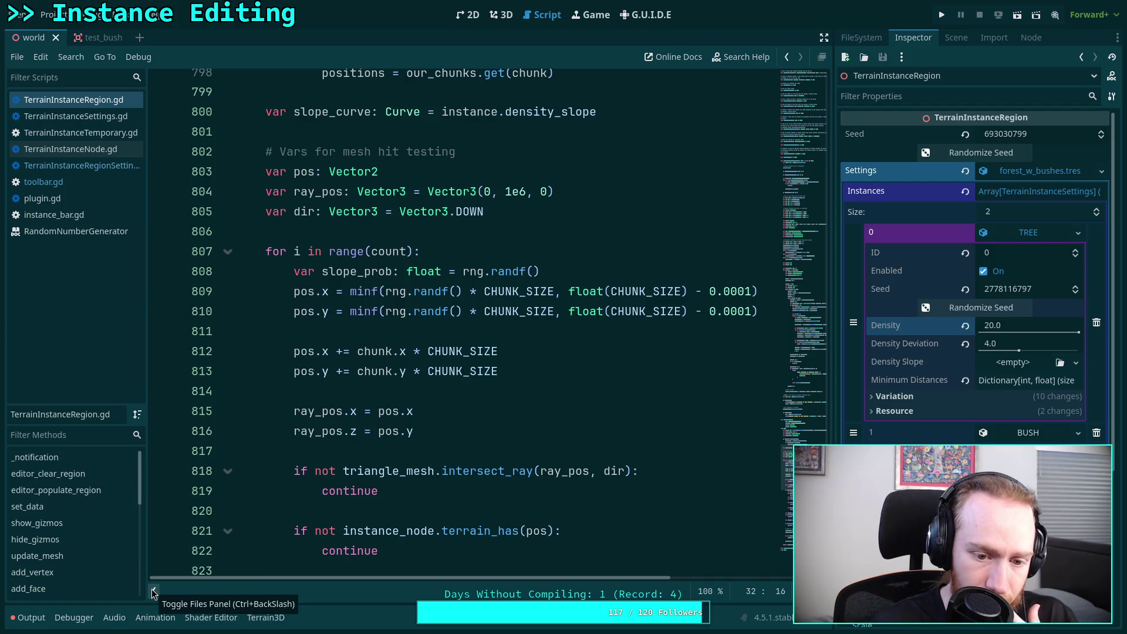
Step: Hide the script list and select the ray-hit check on lines 818–819
left_click(155, 592)
scroll(265, 449, "down", 1)
left_click_drag(271, 441, 82, 419)
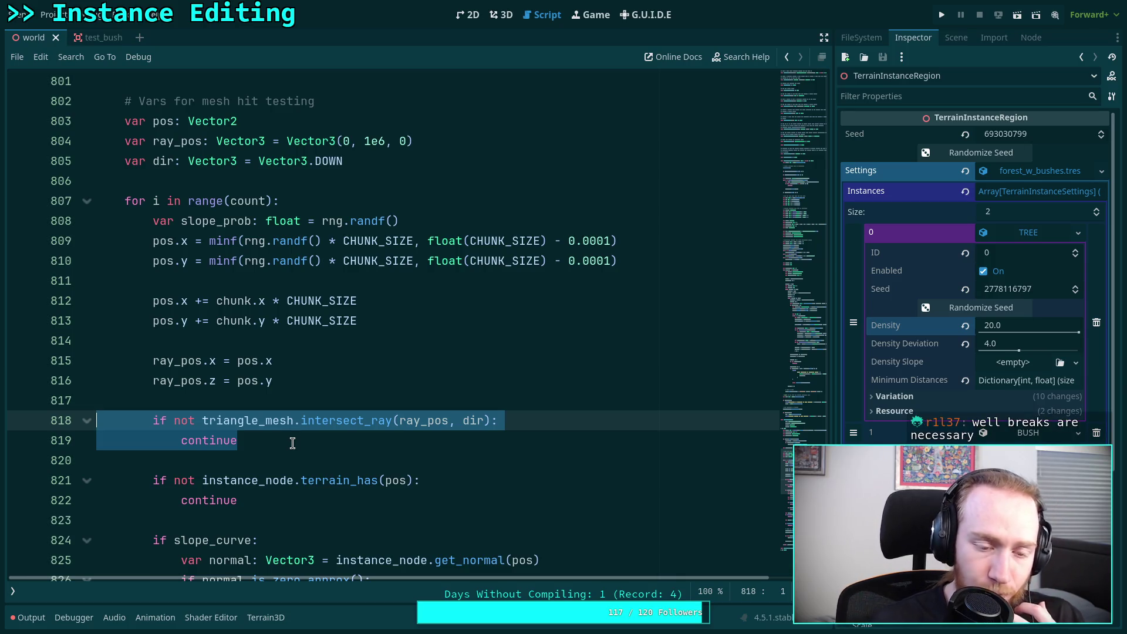
Step: Reselect the intersect_ray check on lines 818–819, then return to the world scene's 3D view
left_click(282, 400)
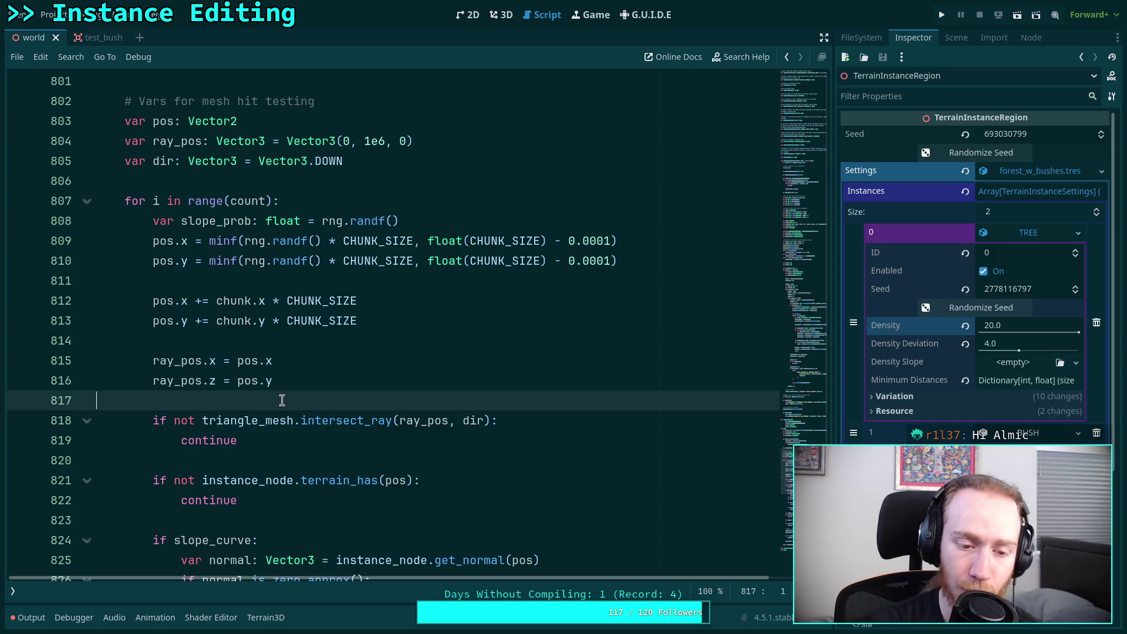
left_click_drag(273, 447, 156, 421)
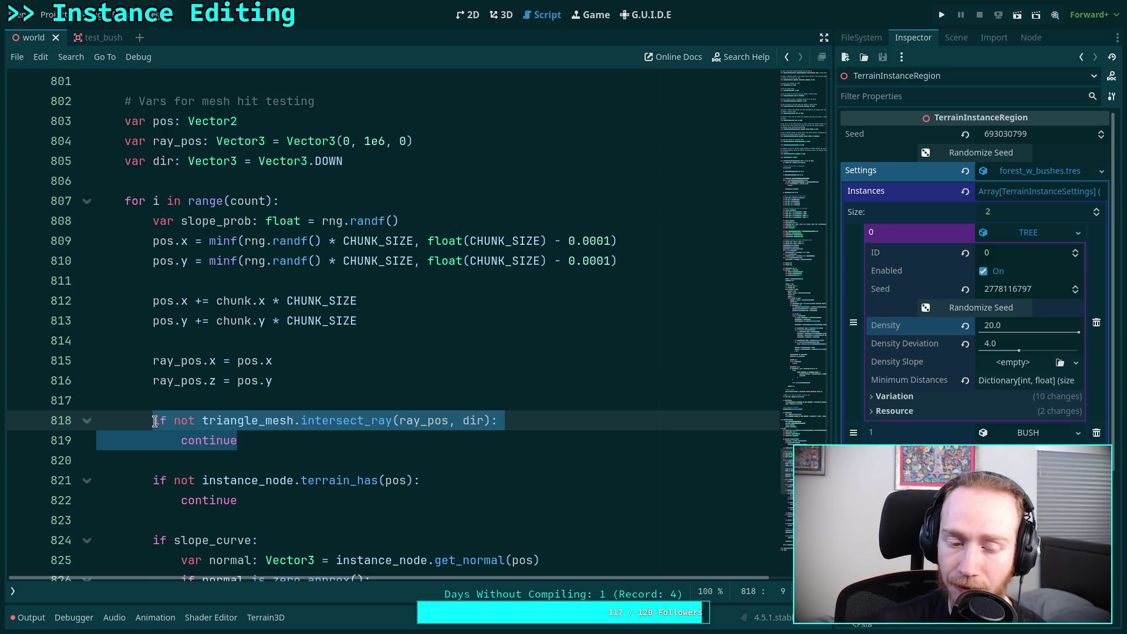
left_click(501, 15)
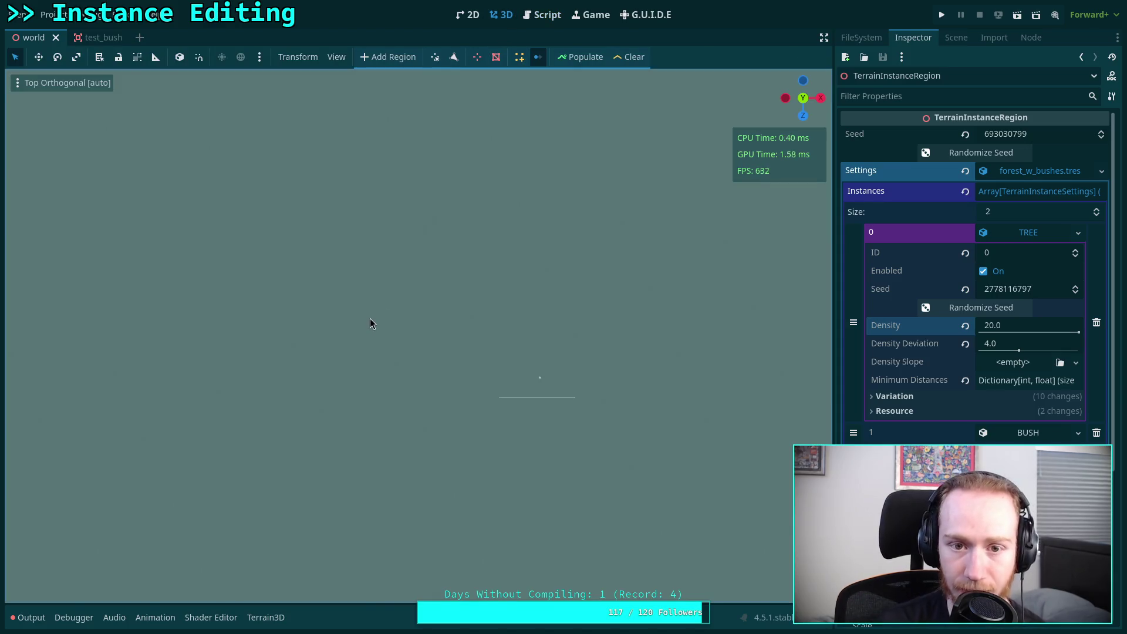
Step: Zoom and pan the top view onto the tree patches, then return to the ray-hit code
scroll(439, 333, "up", 10)
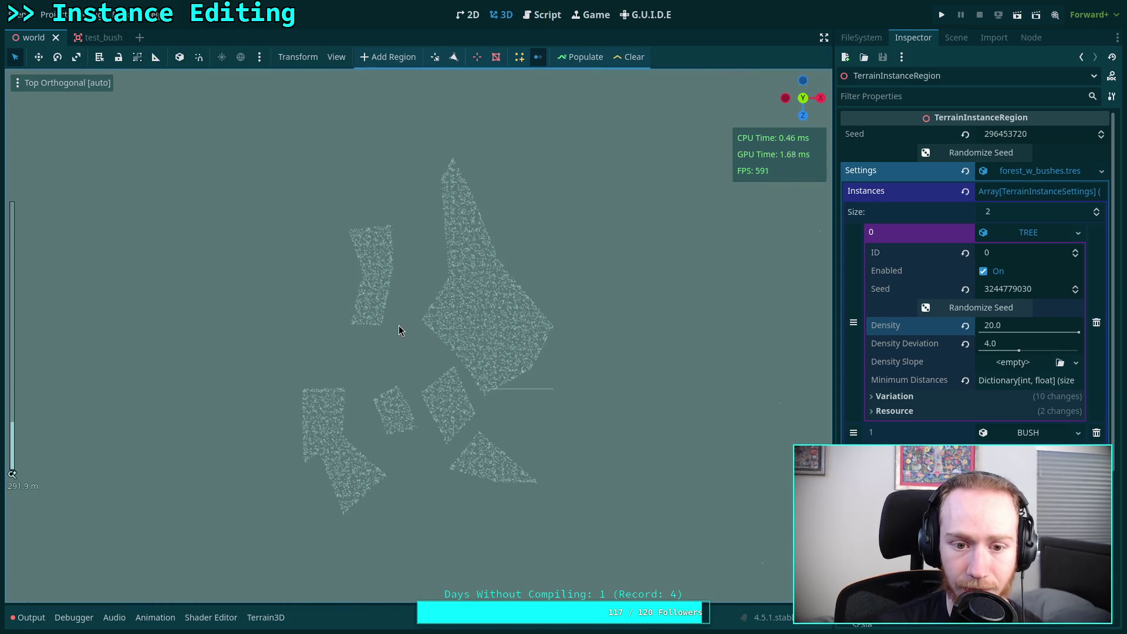
scroll(405, 322, "up", 5)
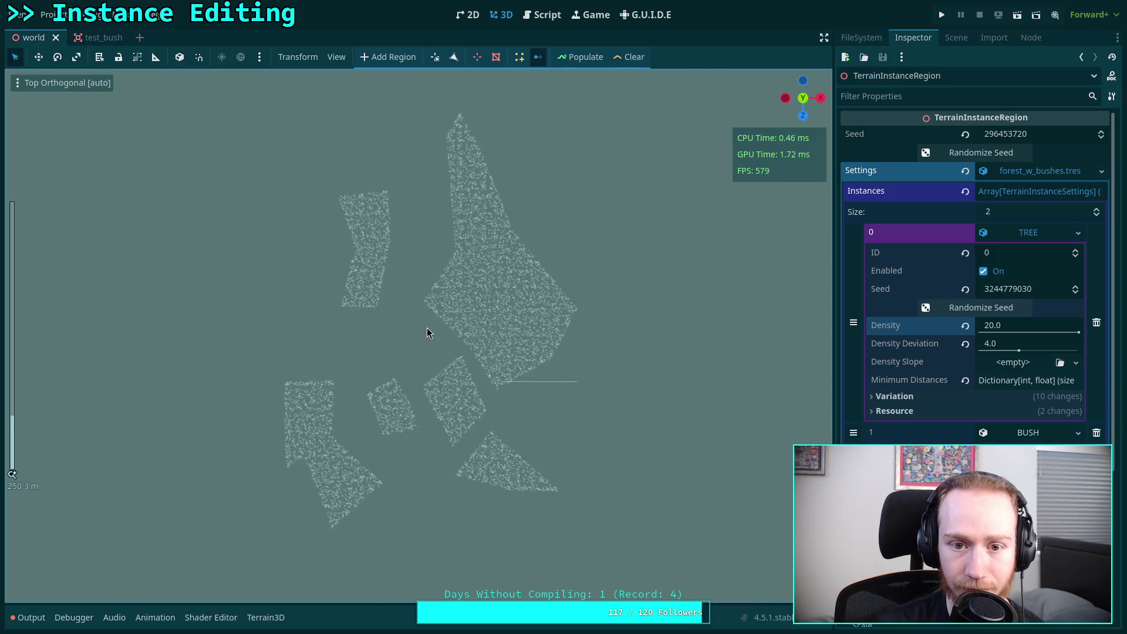
scroll(426, 336, "up", 3)
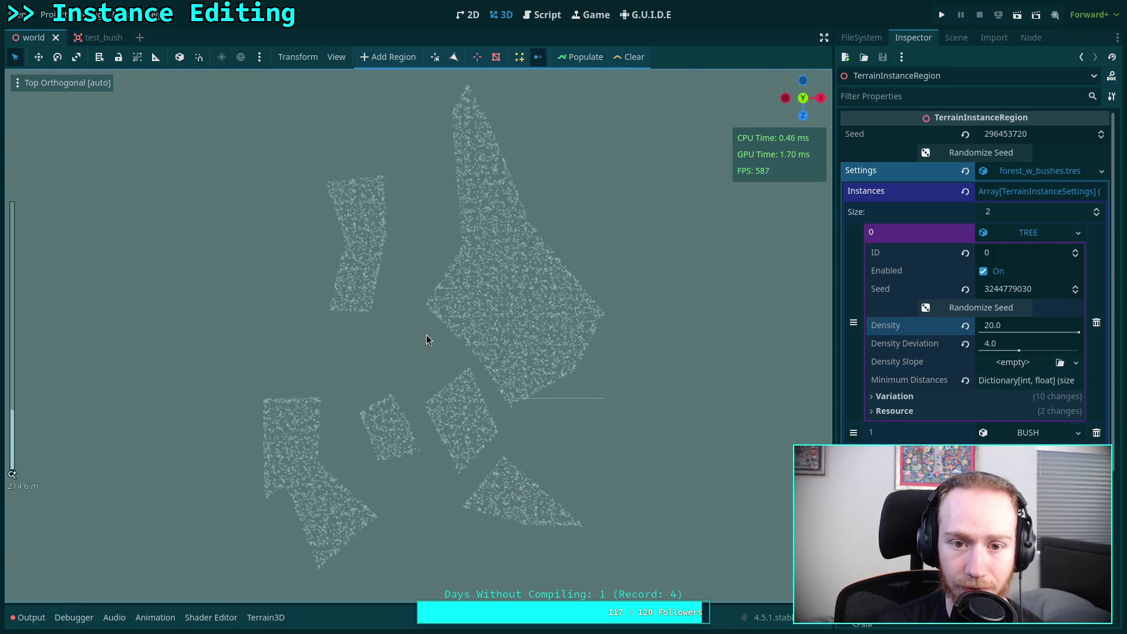
left_click_drag(446, 333, 453, 343)
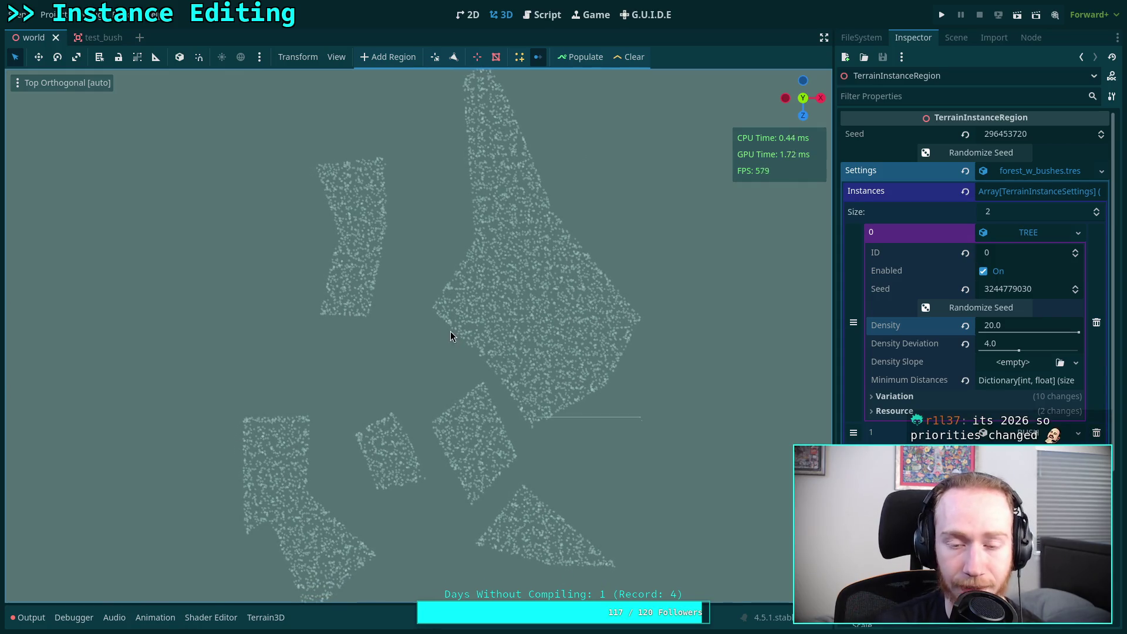
left_click(534, 15)
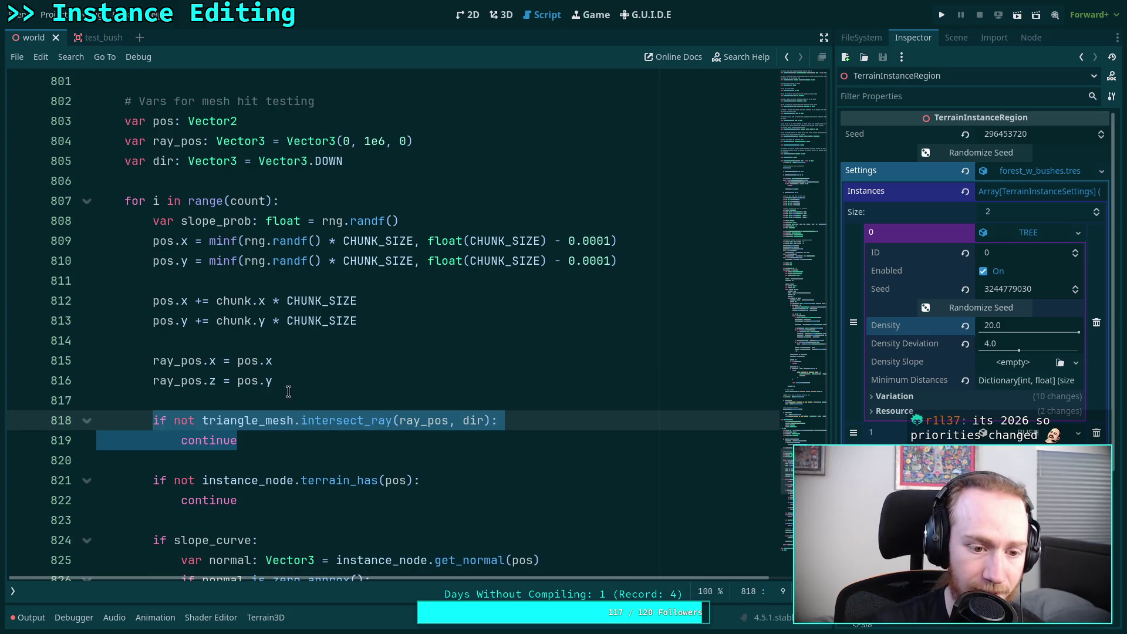
Step: Comment out the ray-hit check on lines 818–819 and save the script
key("ctrl+k")
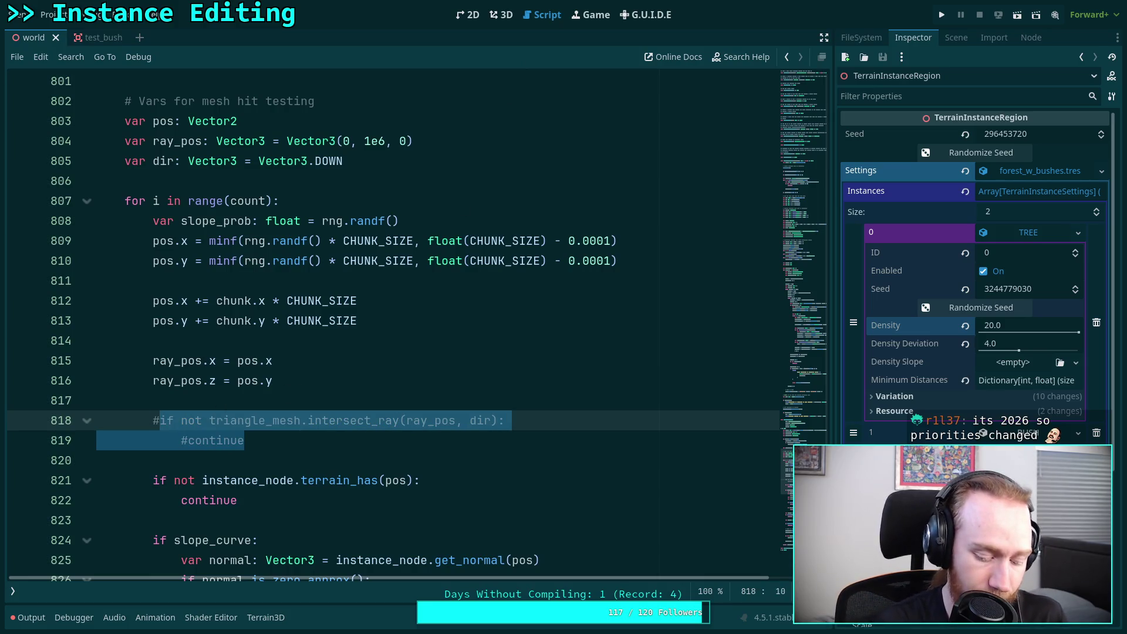
key("ctrl+s")
left_click(502, 17)
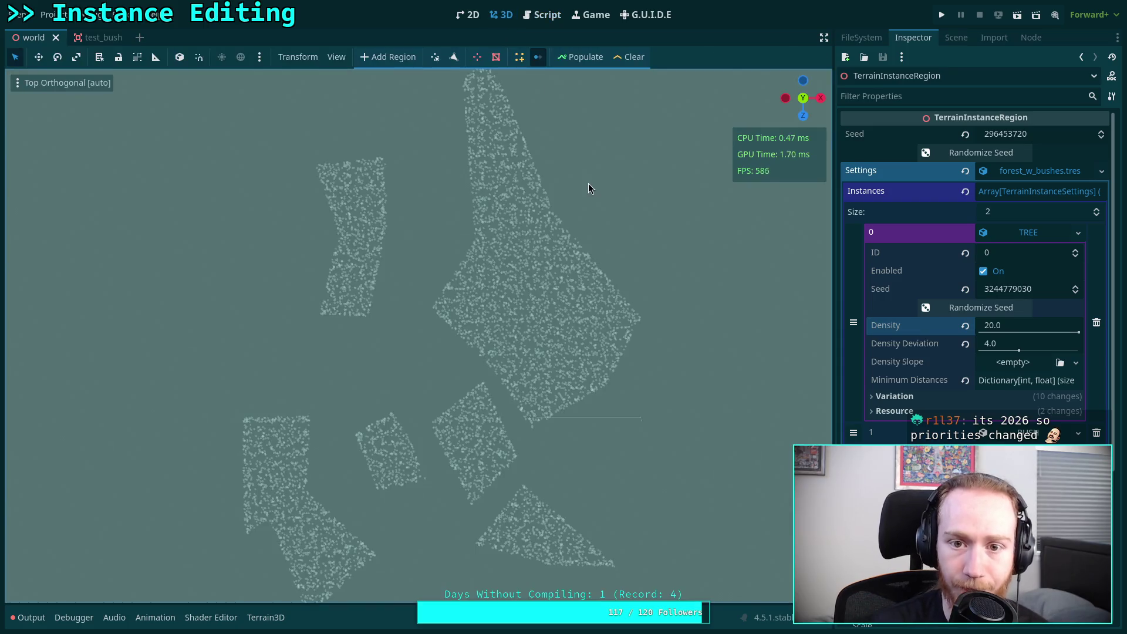
Step: Clear and repopulate the trees, then pan over the rectangular scatter that ignores the polygons
left_click(621, 61)
left_click(589, 57)
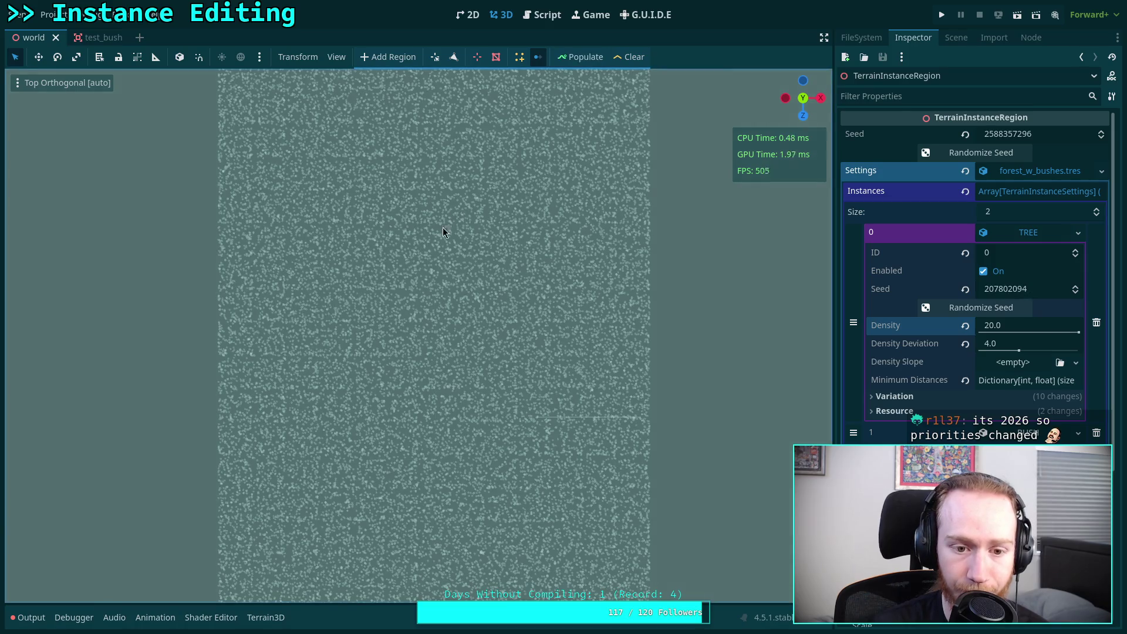
scroll(404, 255, "down", 3)
left_click_drag(404, 251, 402, 259)
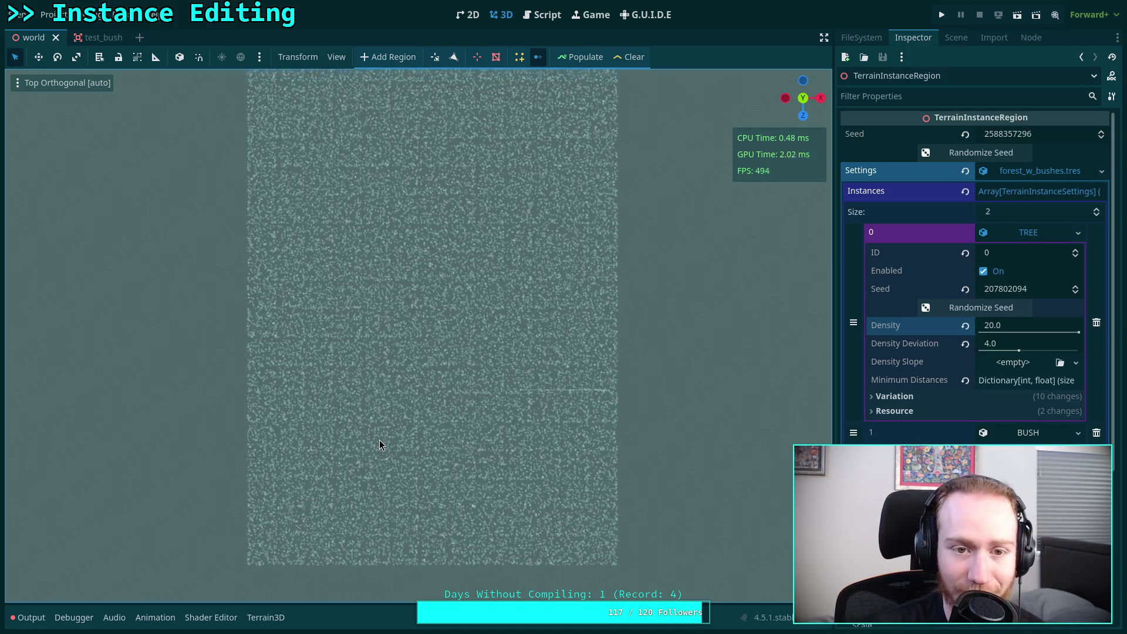
left_click_drag(380, 463, 343, 462)
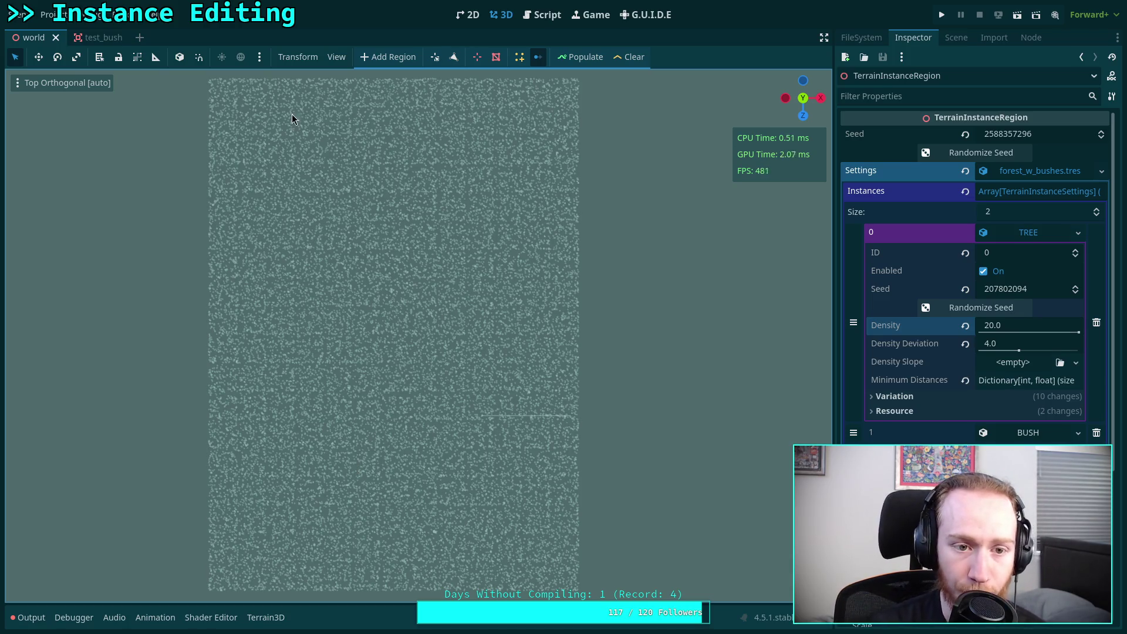
Step: Repopulate the trees so polygon clearings appear, and erase trees at the upper hole's corner
left_click(619, 57)
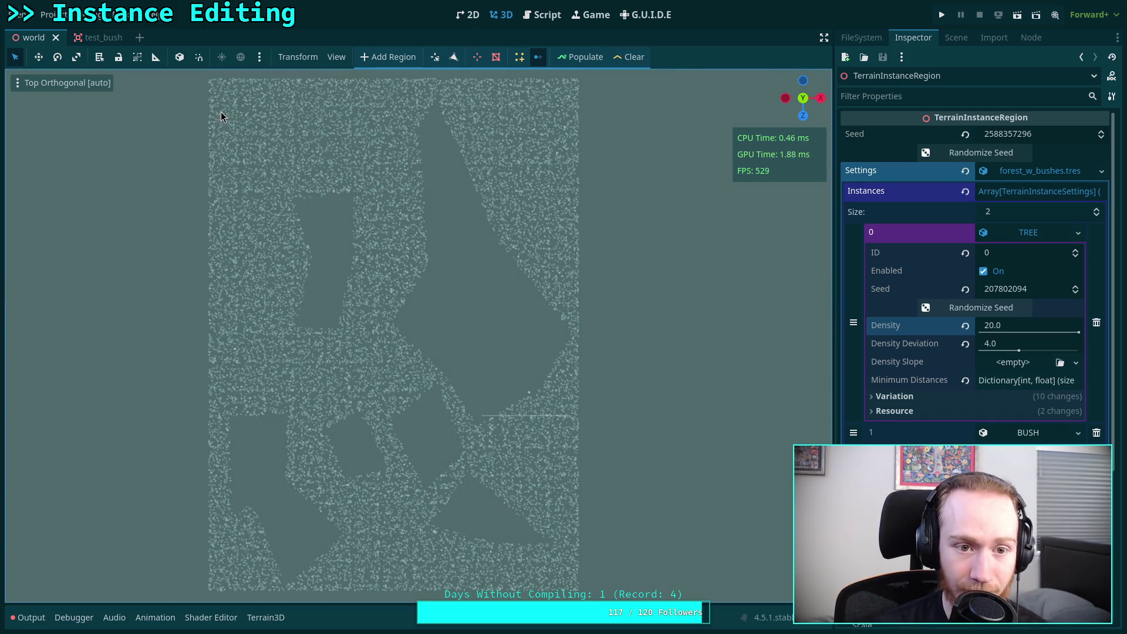
scroll(234, 193, "up", 5)
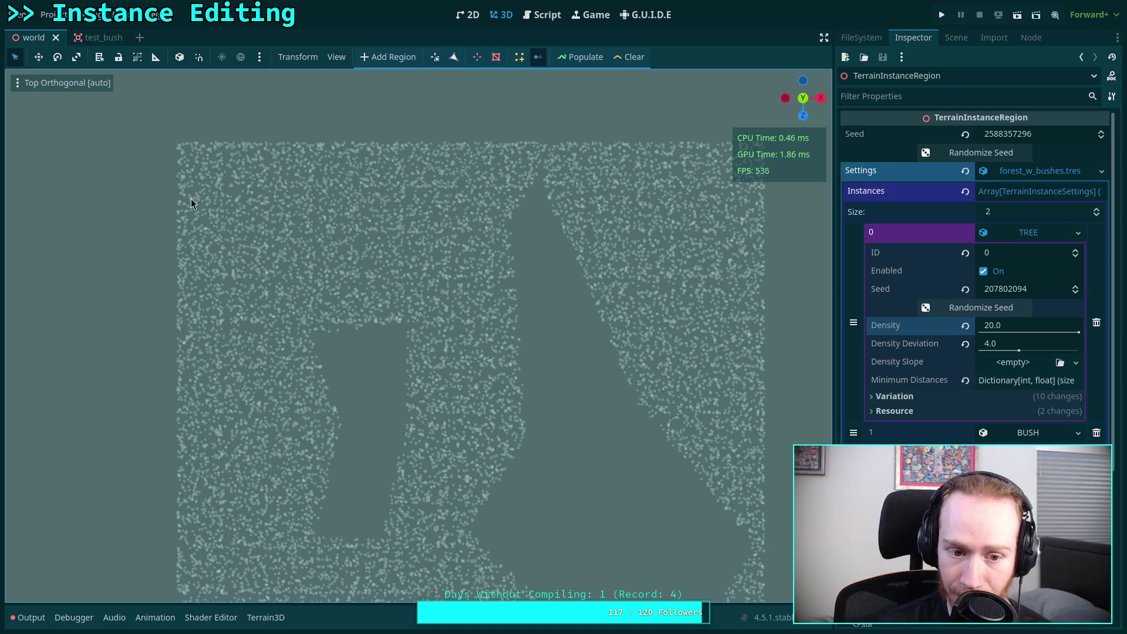
scroll(217, 199, "down", 5)
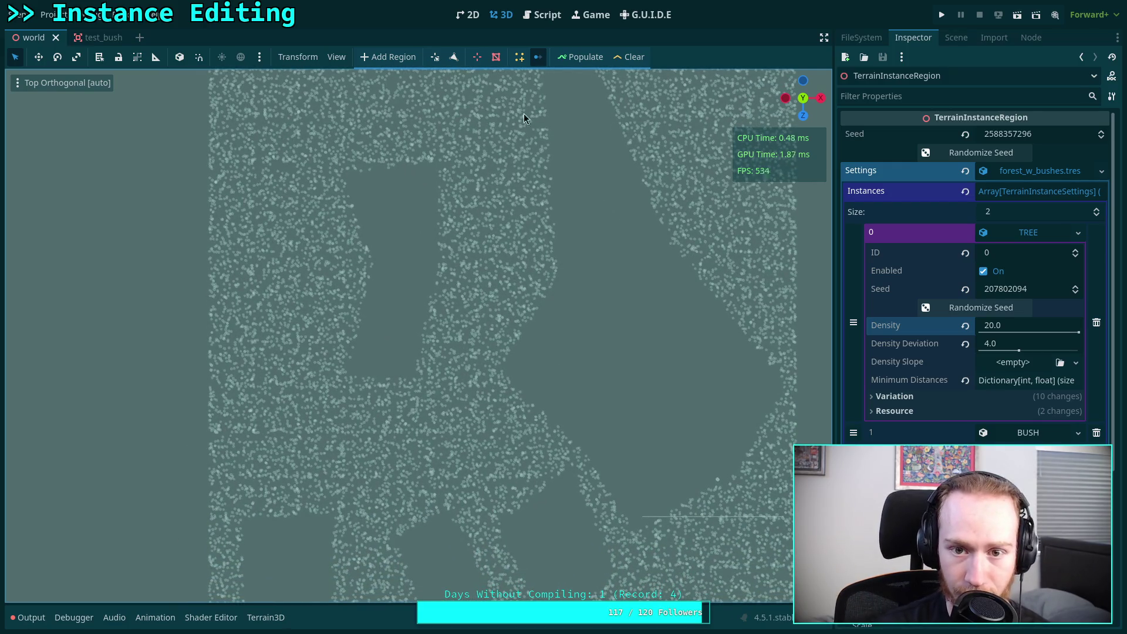
left_click(567, 61)
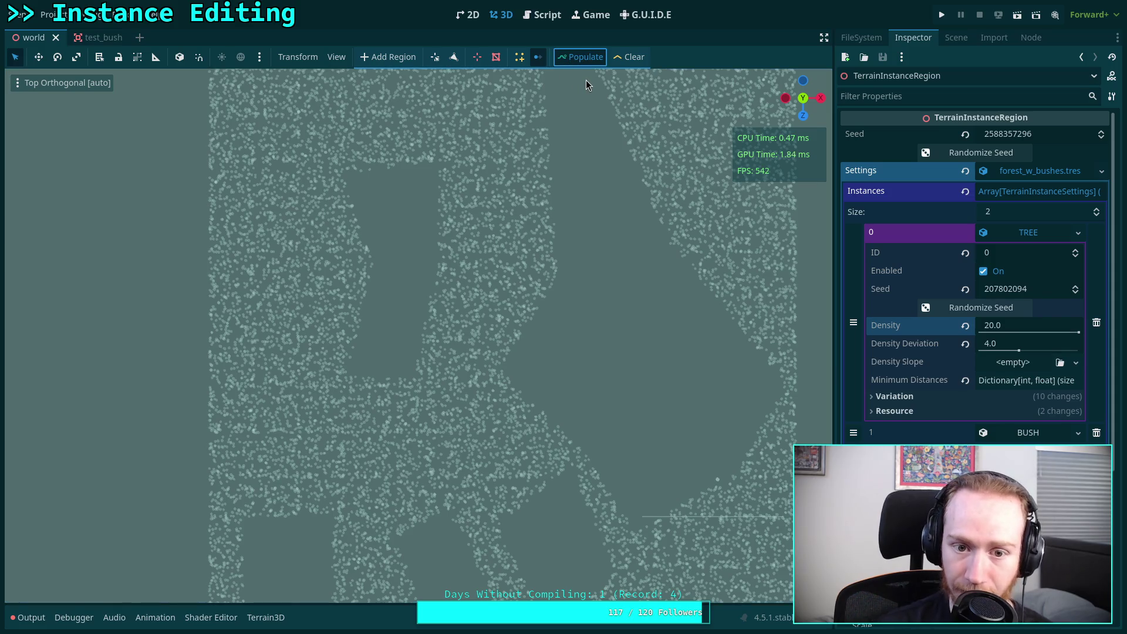
left_click_drag(484, 245, 382, 325)
scroll(382, 325, "down", 3)
scroll(415, 263, "up", 1)
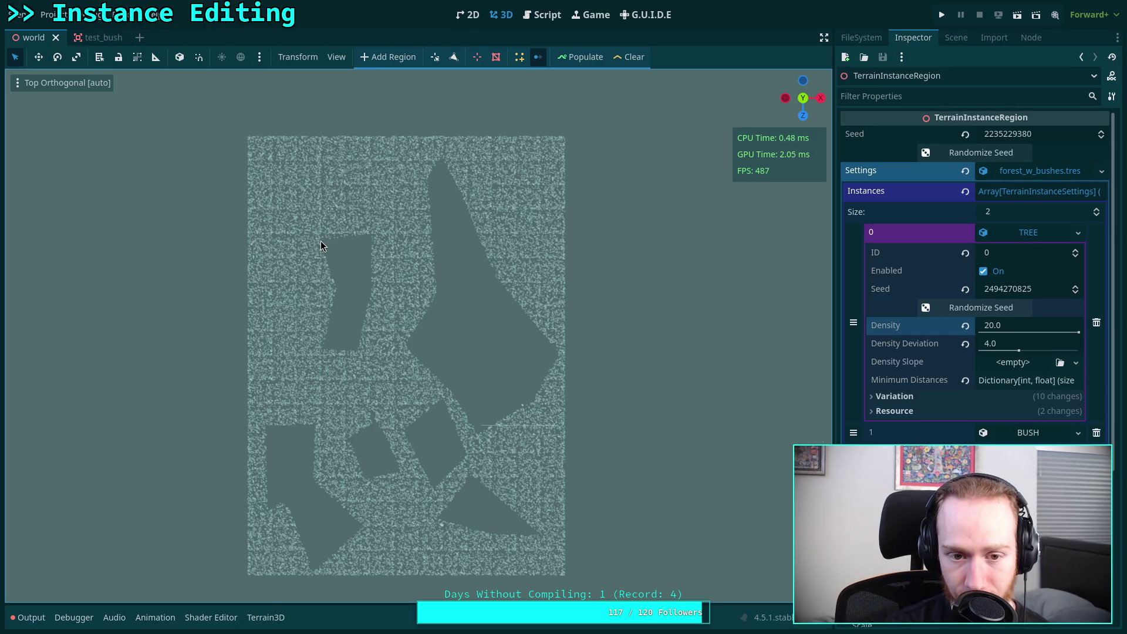
mouse_move(363, 241)
left_mouse_down()
mouse_move(372, 244)
mouse_move(338, 291)
left_mouse_up()
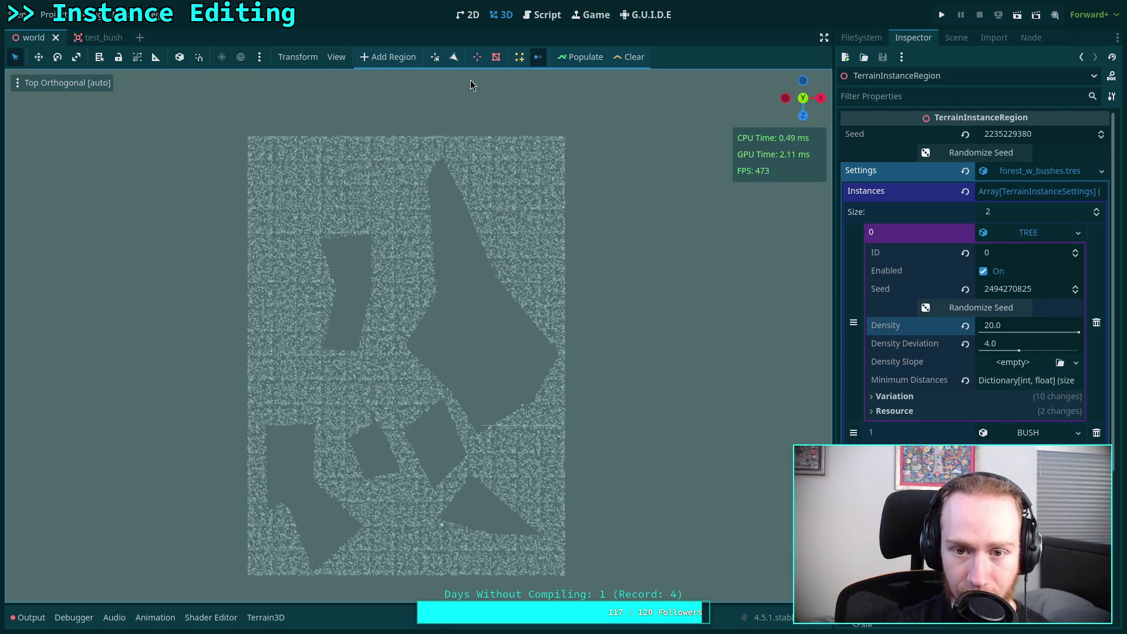
Step: Show the terrain instance region polygons in the viewport and bring up the Scene dock
left_click(17, 81)
key("Escape")
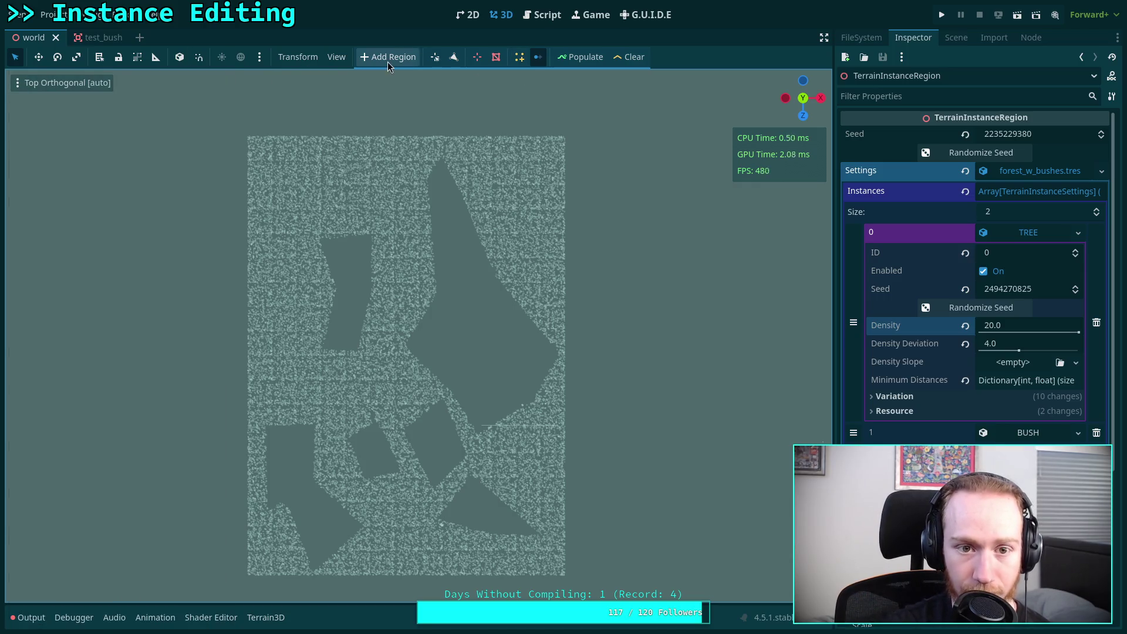
left_click(336, 57)
mouse_move(431, 180)
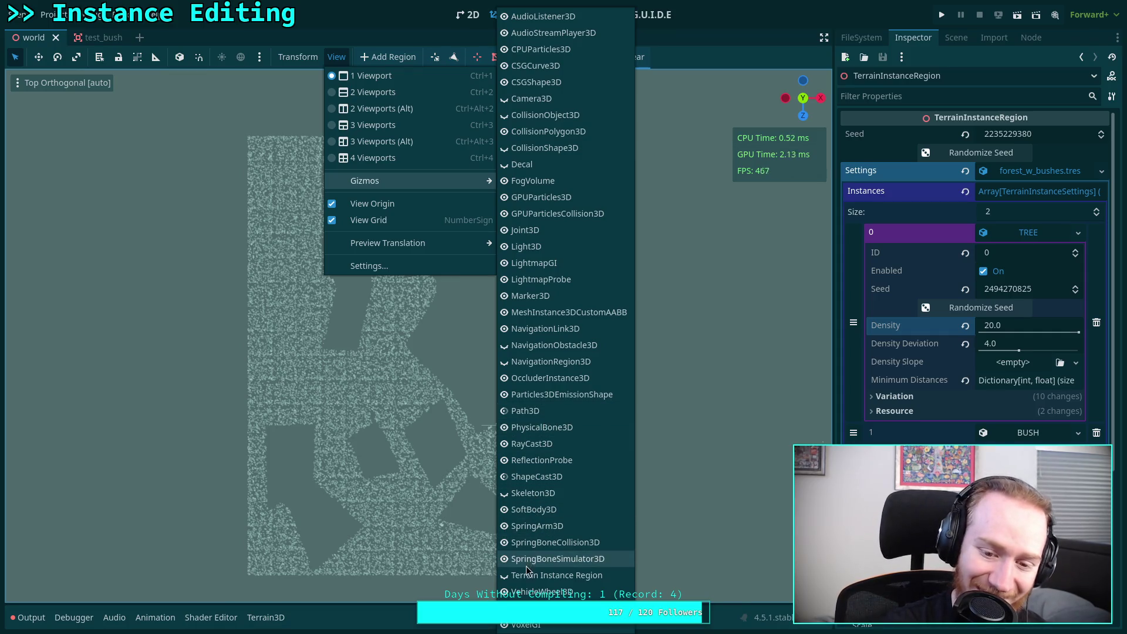
left_click(508, 578)
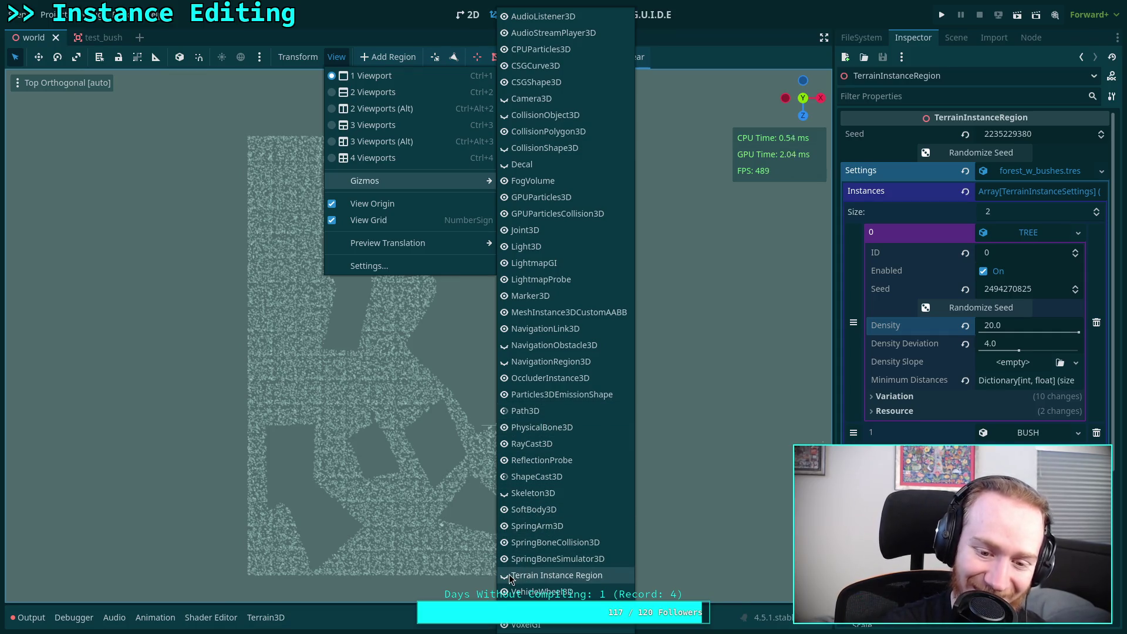
left_click(377, 410)
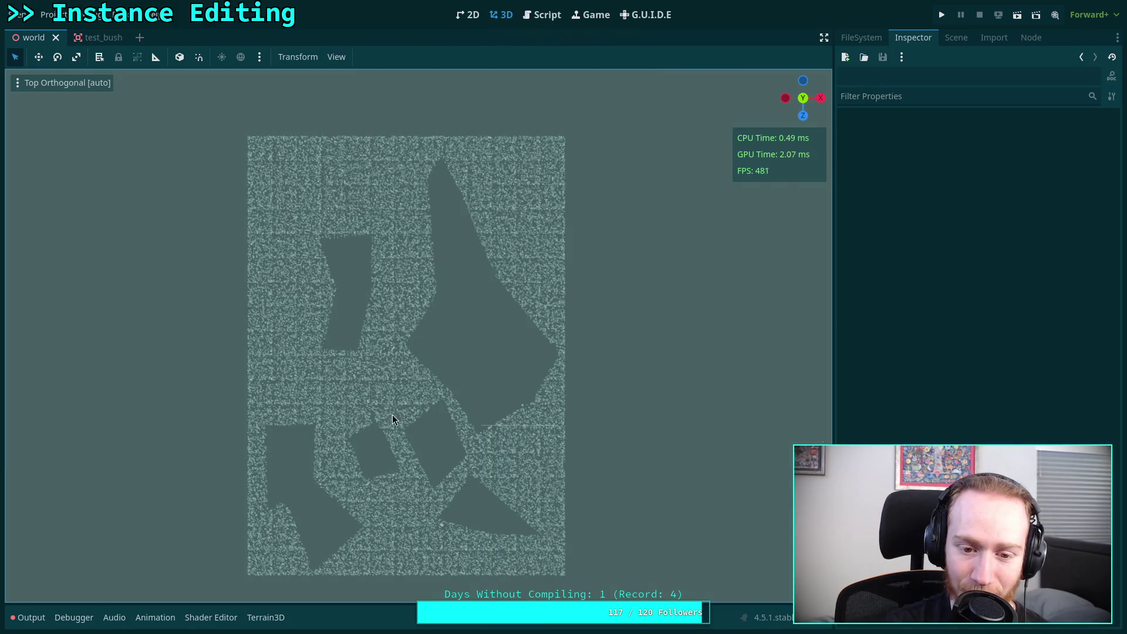
left_click(955, 37)
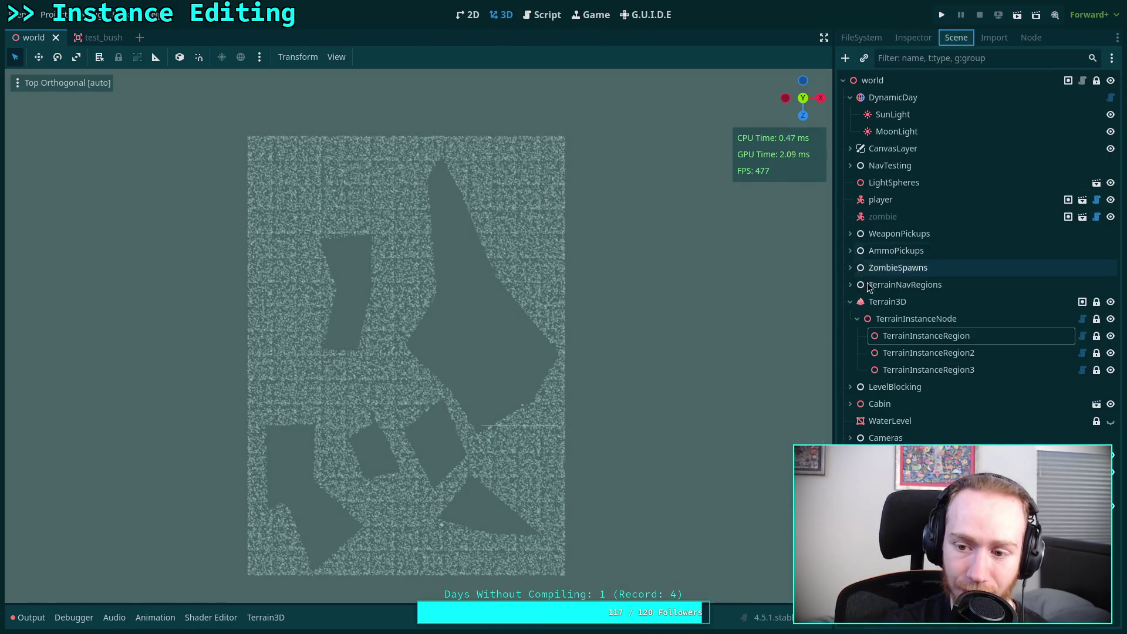
Step: Select TerrainInstanceRegion and zoom and pan the top view to examine its triangulated polygons
left_click(926, 335)
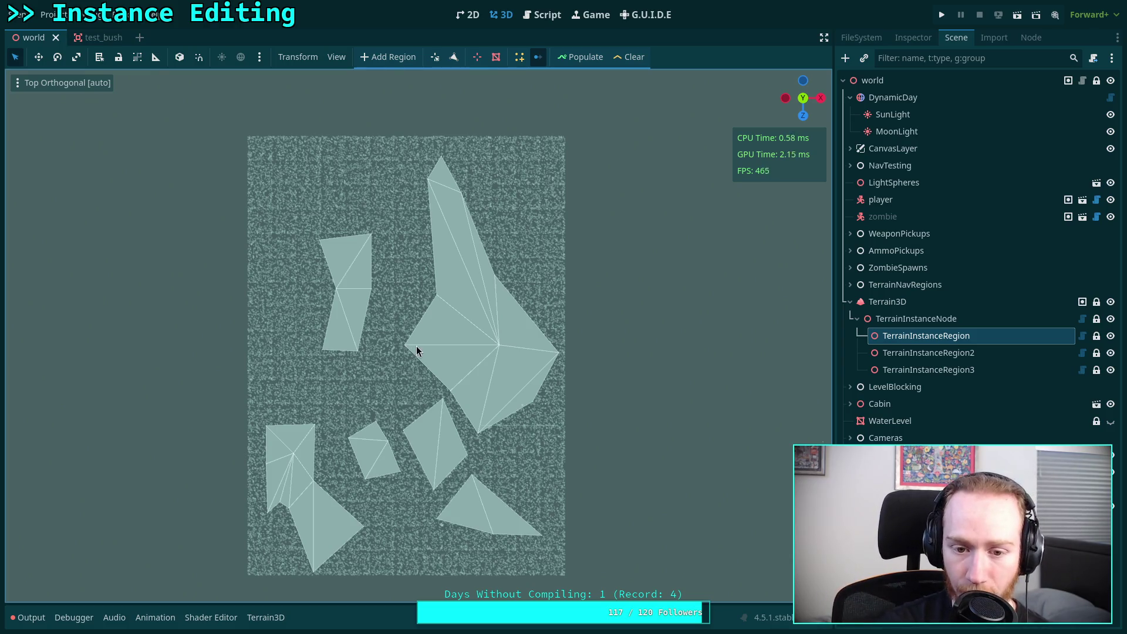
scroll(407, 346, "up", 10)
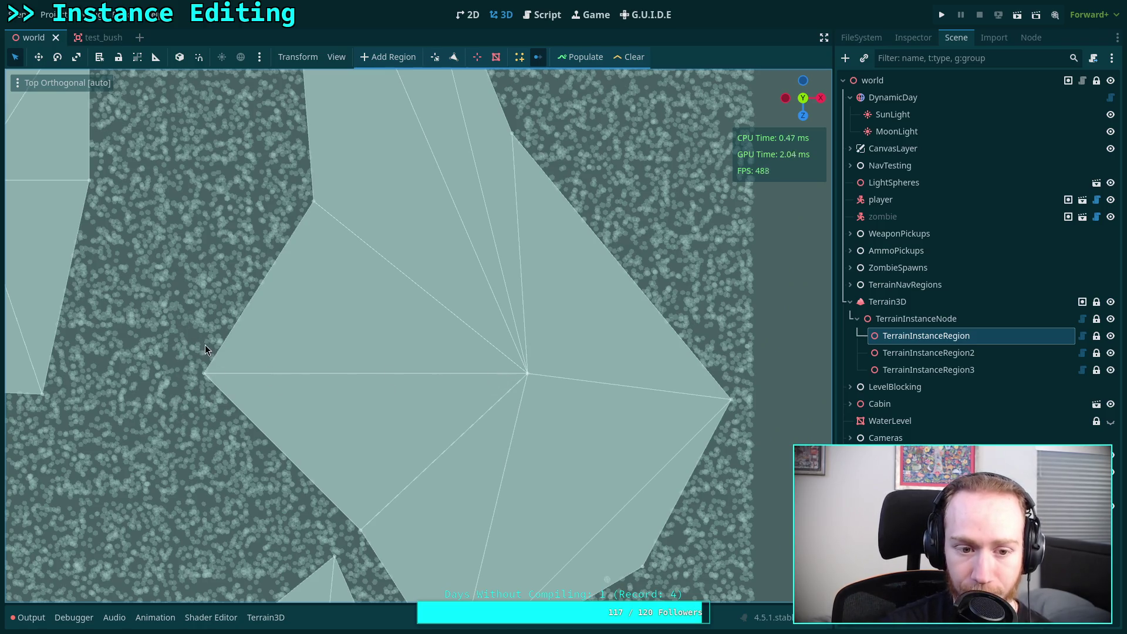
scroll(254, 374, "down", 10)
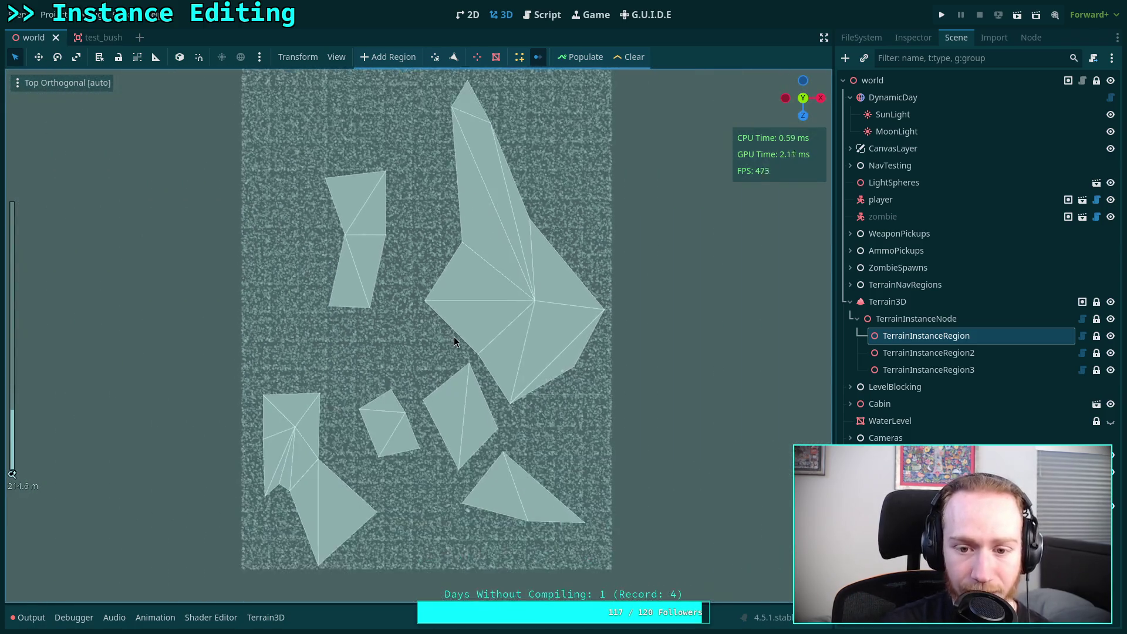
left_click_drag(453, 336, 432, 374)
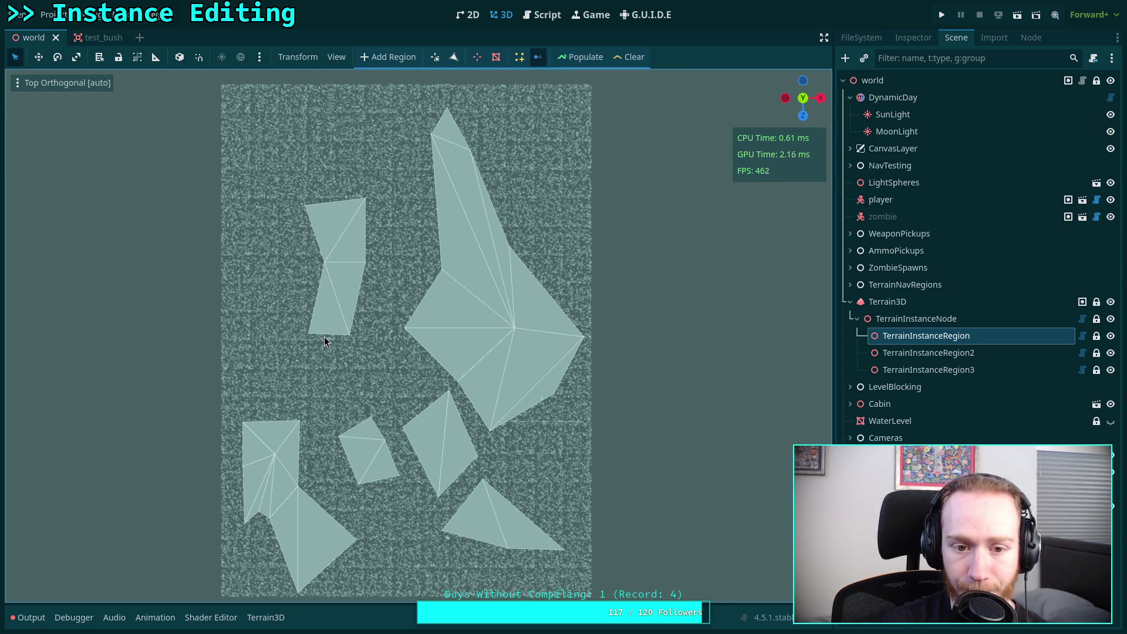
scroll(329, 302, "up", 3)
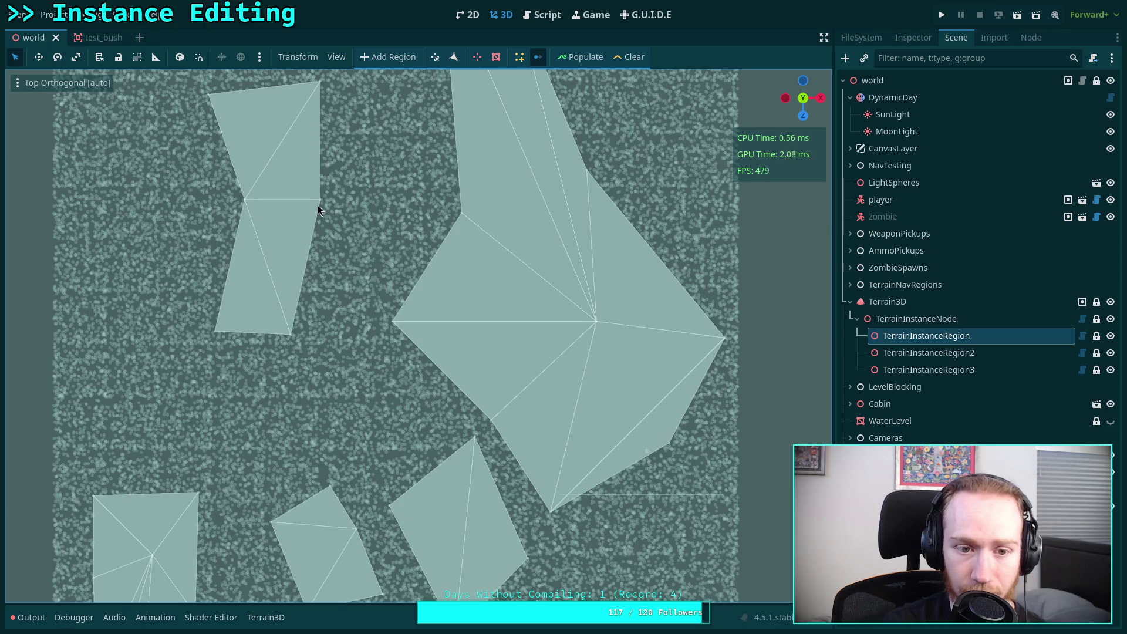
mouse_move(244, 222)
left_mouse_down()
mouse_move(327, 277)
mouse_move(311, 339)
mouse_move(357, 232)
left_mouse_up()
scroll(289, 344, "down", 5)
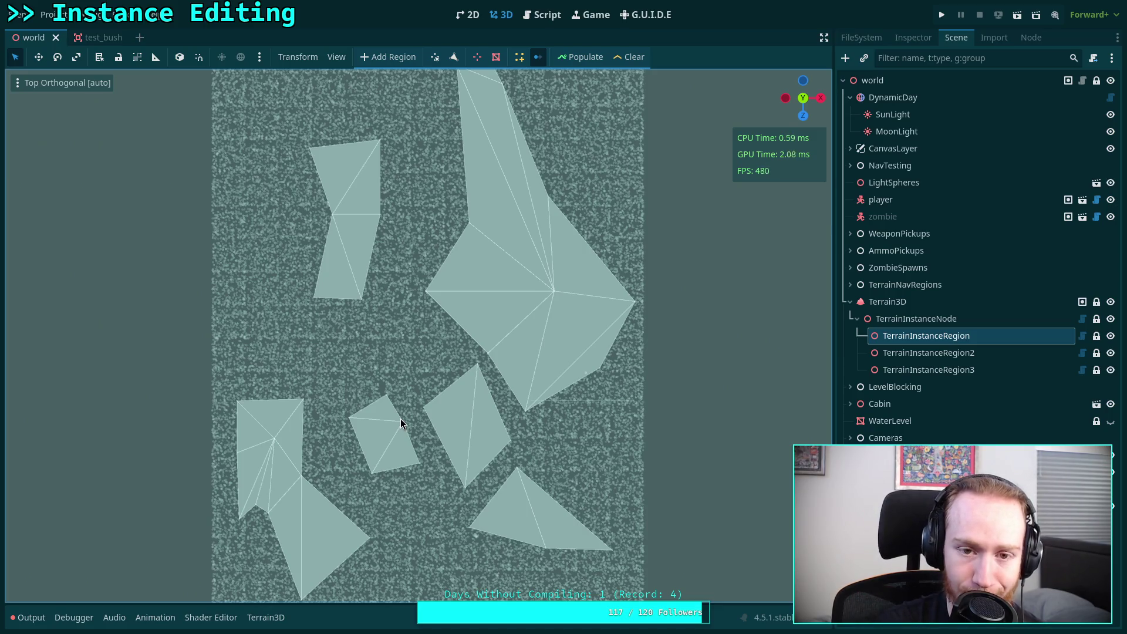
scroll(416, 418, "down", 2)
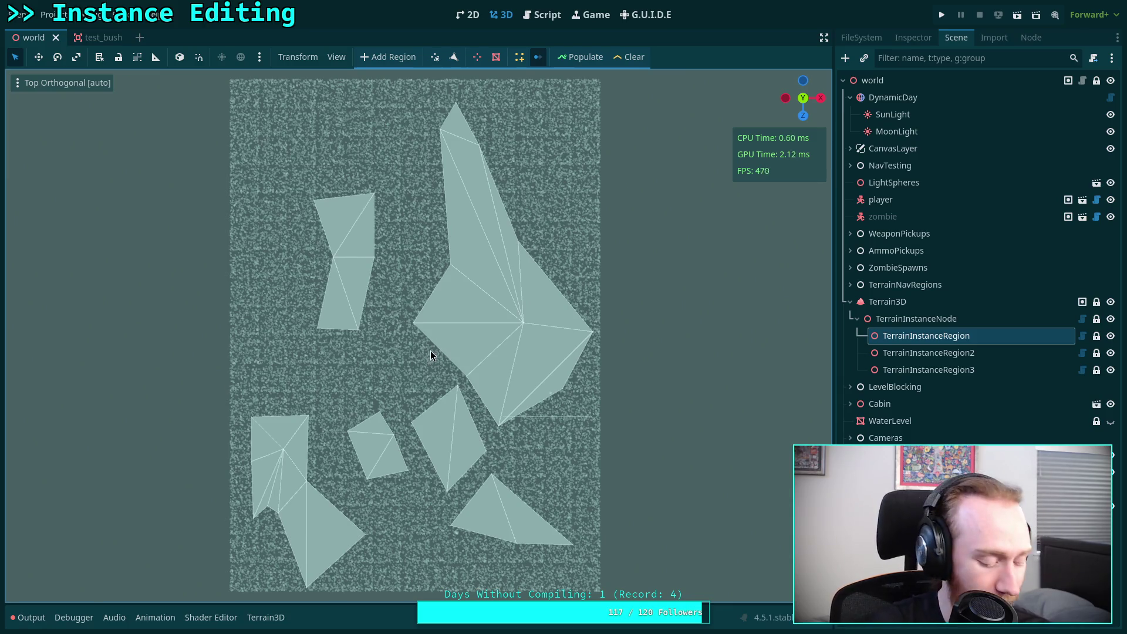
key("super+1")
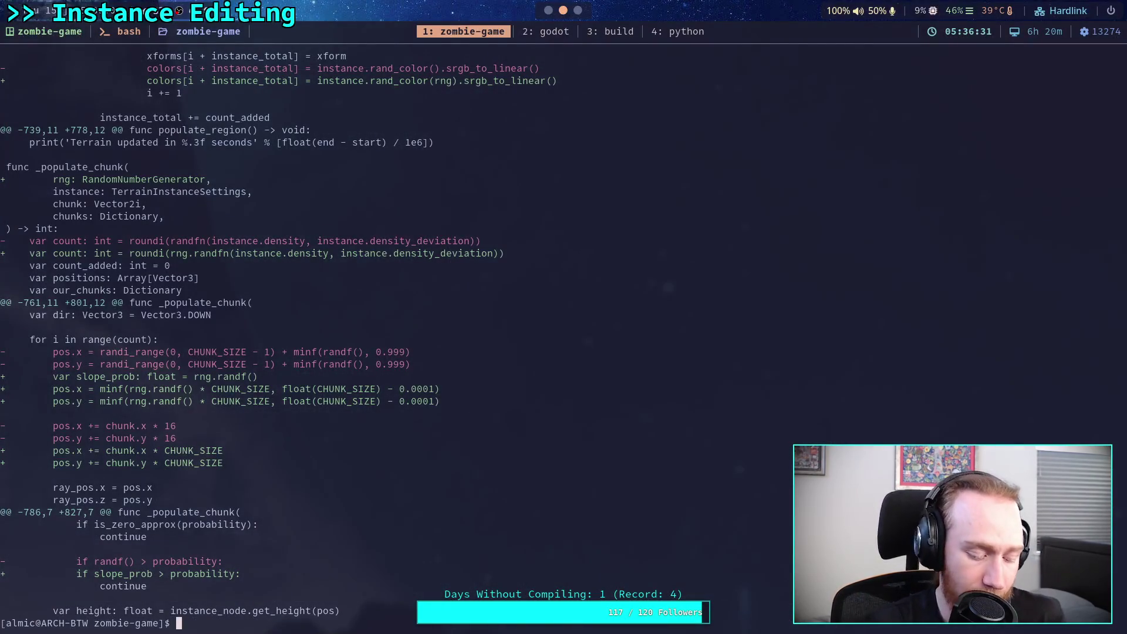
type("git status")
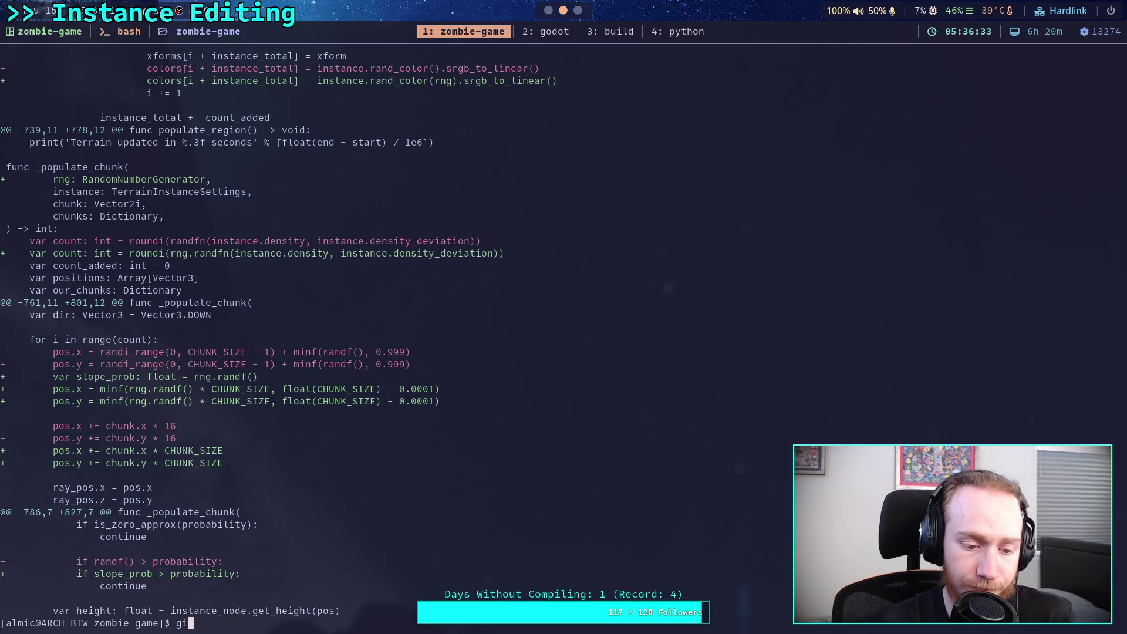
key("Return")
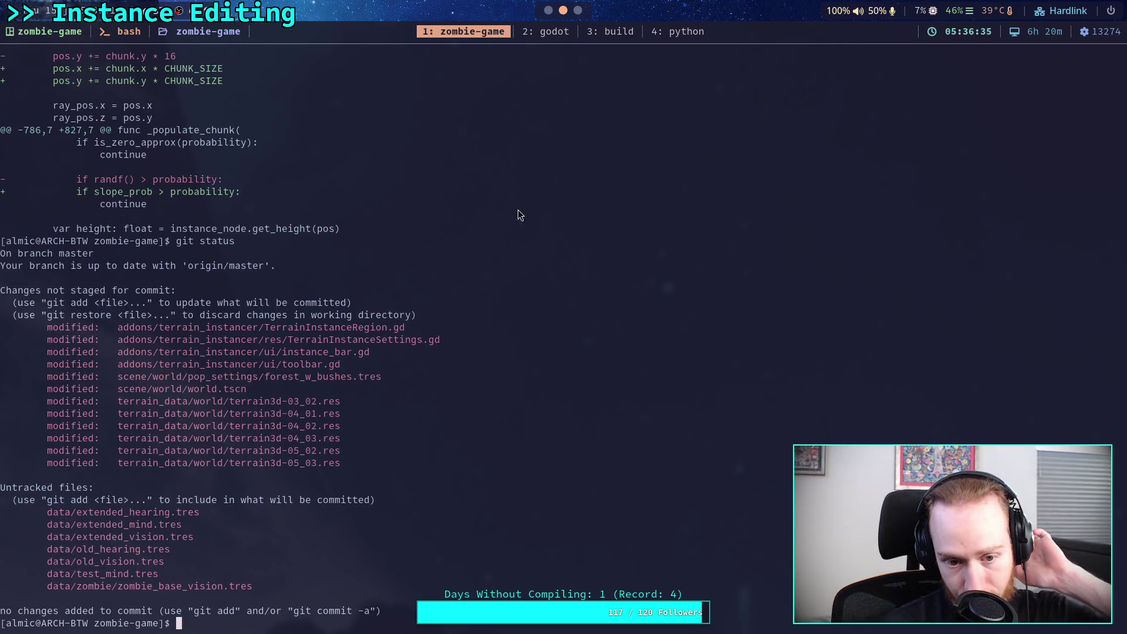
key("super+2")
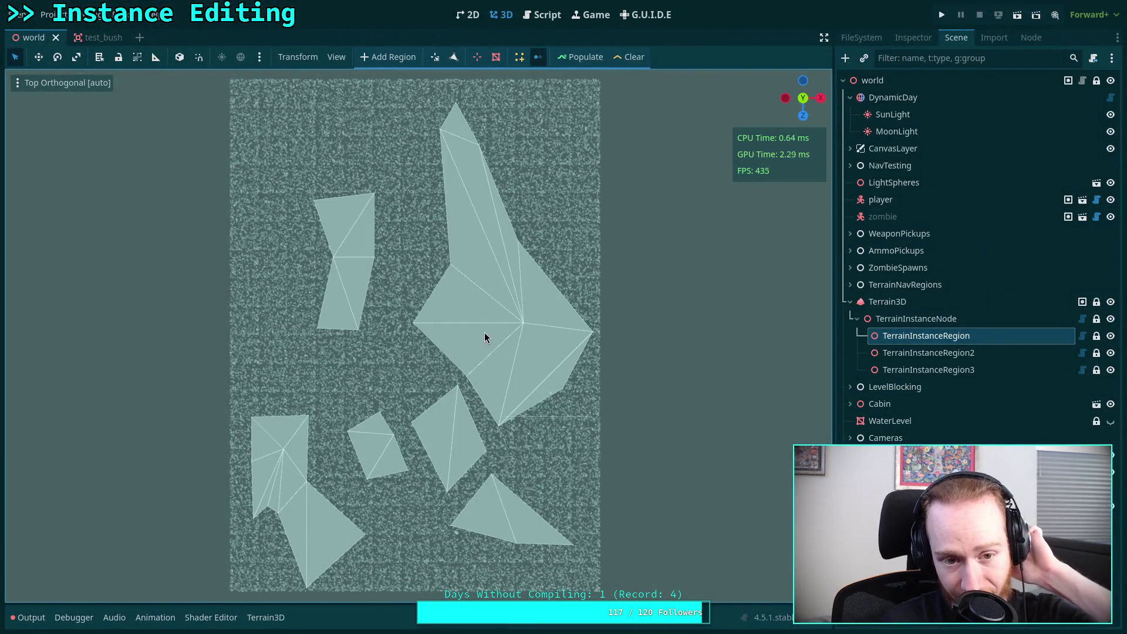
Step: Regenerate the instance scatter and switch to instance paint mode
left_click(583, 56)
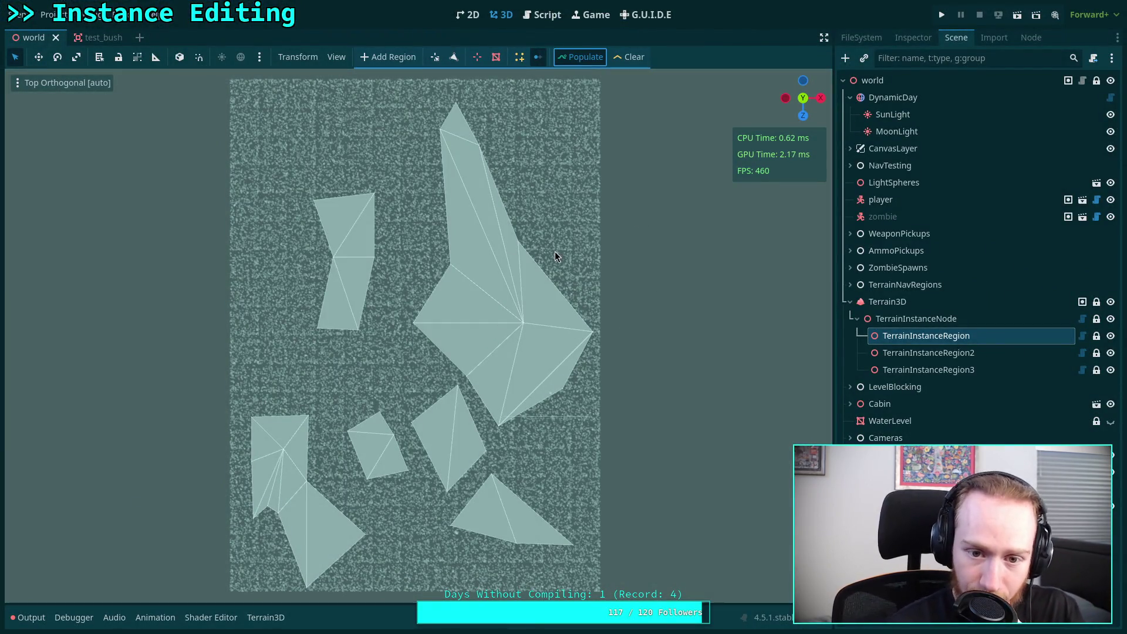
left_click(587, 54)
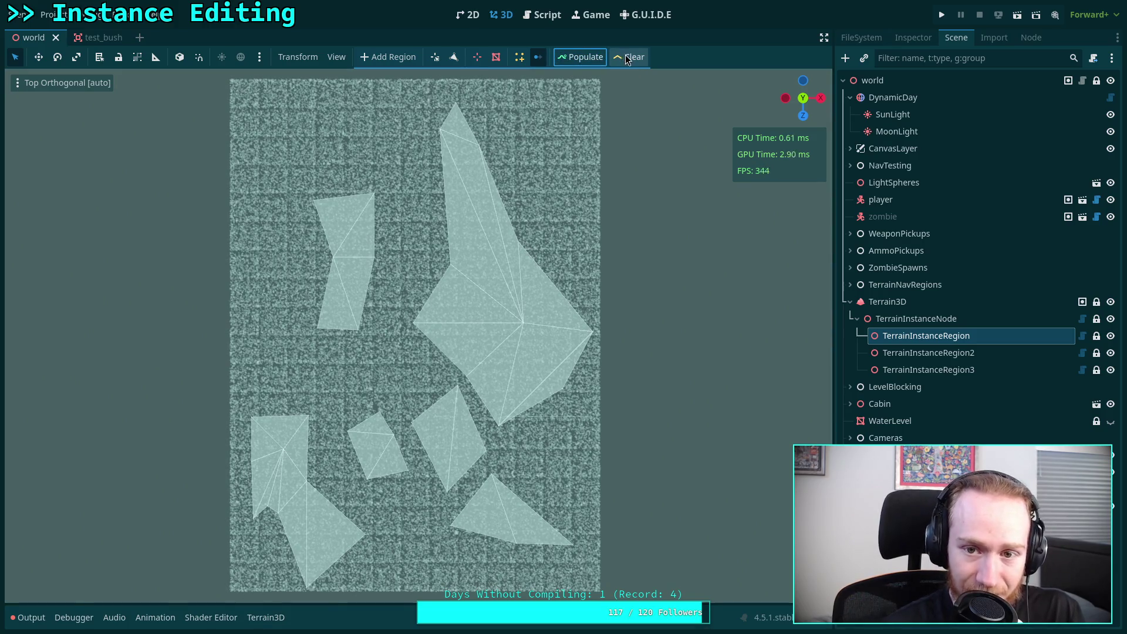
left_click(349, 60)
scroll(411, 456, "down", 5)
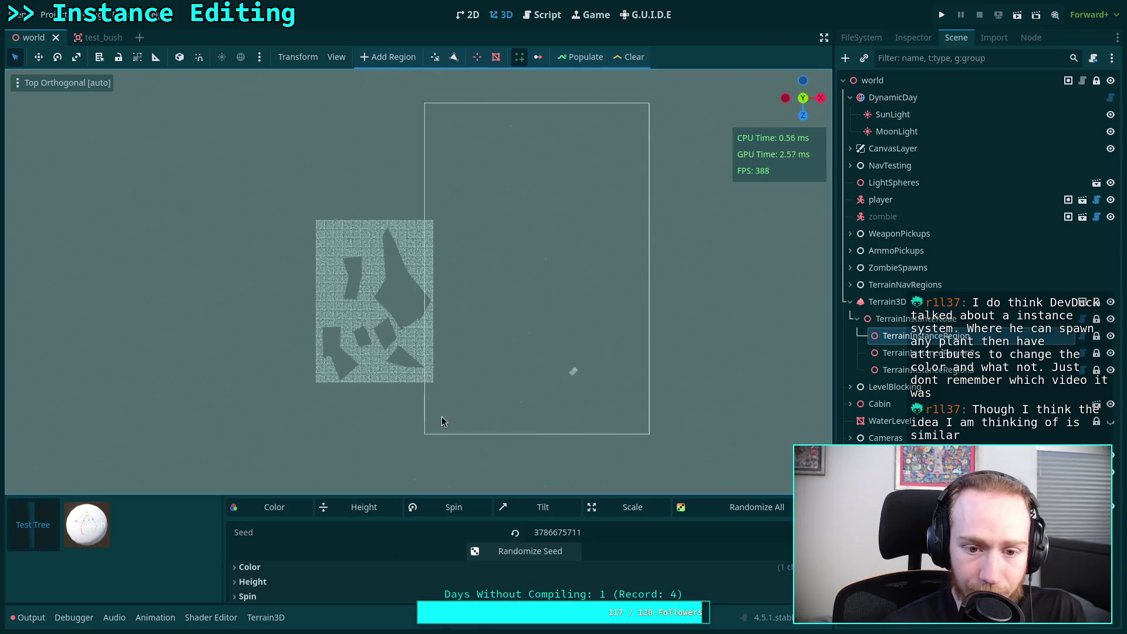
mouse_move(468, 340)
left_mouse_down()
mouse_move(528, 304)
mouse_move(481, 196)
mouse_move(584, 74)
mouse_move(562, 192)
mouse_move(481, 300)
mouse_move(486, 322)
mouse_move(259, 173)
mouse_move(13, 89)
left_mouse_up()
Step: Set the viewport to Display Normal shading and fly the camera low over the terrain
left_click(17, 83)
left_click(55, 280)
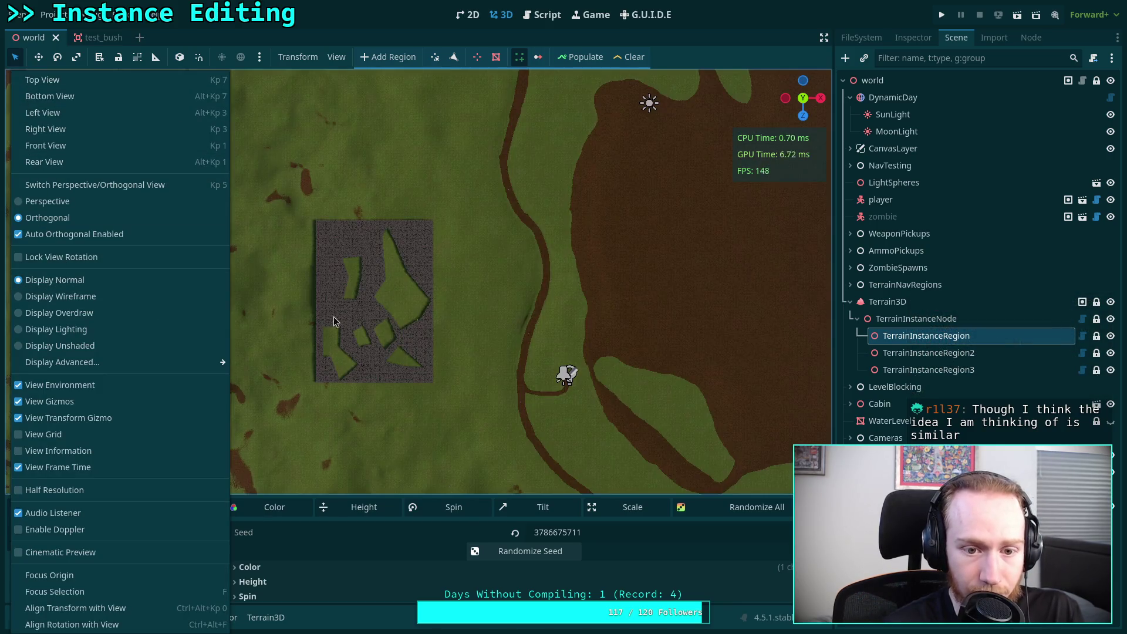
left_click(501, 332)
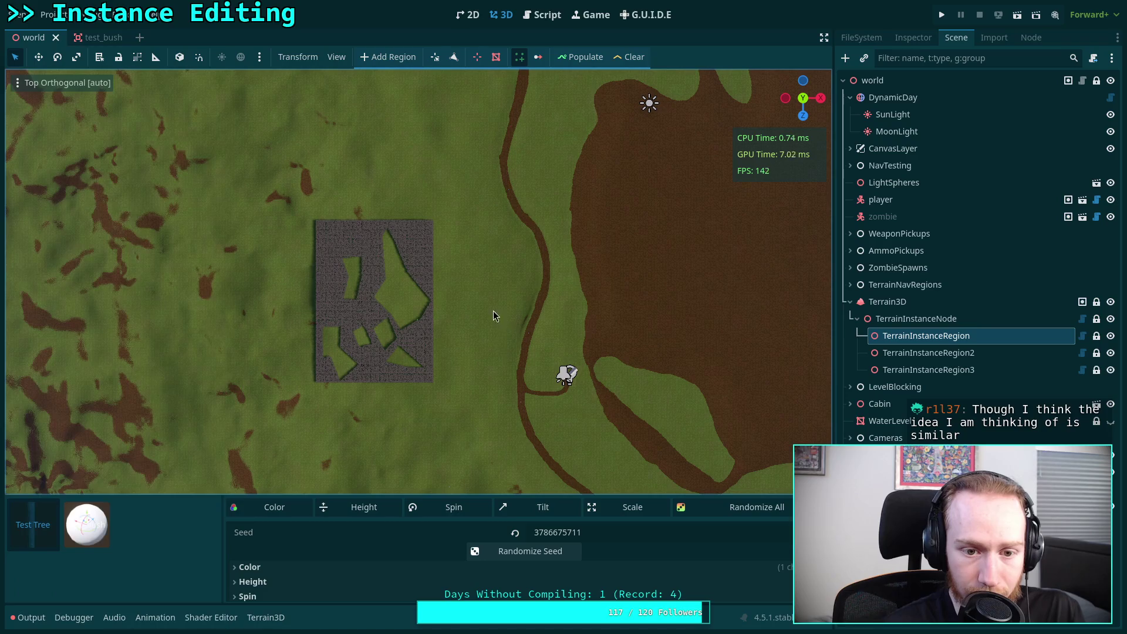
scroll(432, 317, "up", 8)
mouse_move(465, 350)
left_mouse_down()
mouse_move(441, 358)
mouse_move(269, 220)
mouse_move(246, 188)
left_mouse_up()
scroll(531, 486, "up", 3)
key("w")
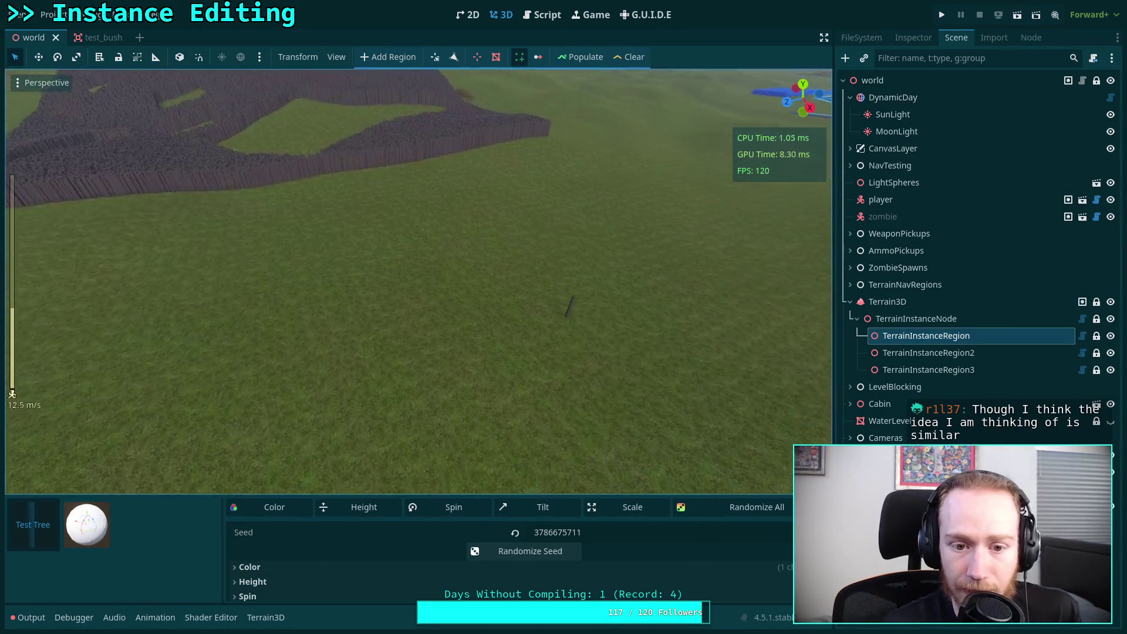
Step: Select test_bush and add a new TerrainInstanceColorSettings entry to its Colors list
mouse_move(526, 496)
left_mouse_down()
mouse_move(528, 391)
mouse_move(528, 401)
left_mouse_up()
left_click(81, 446)
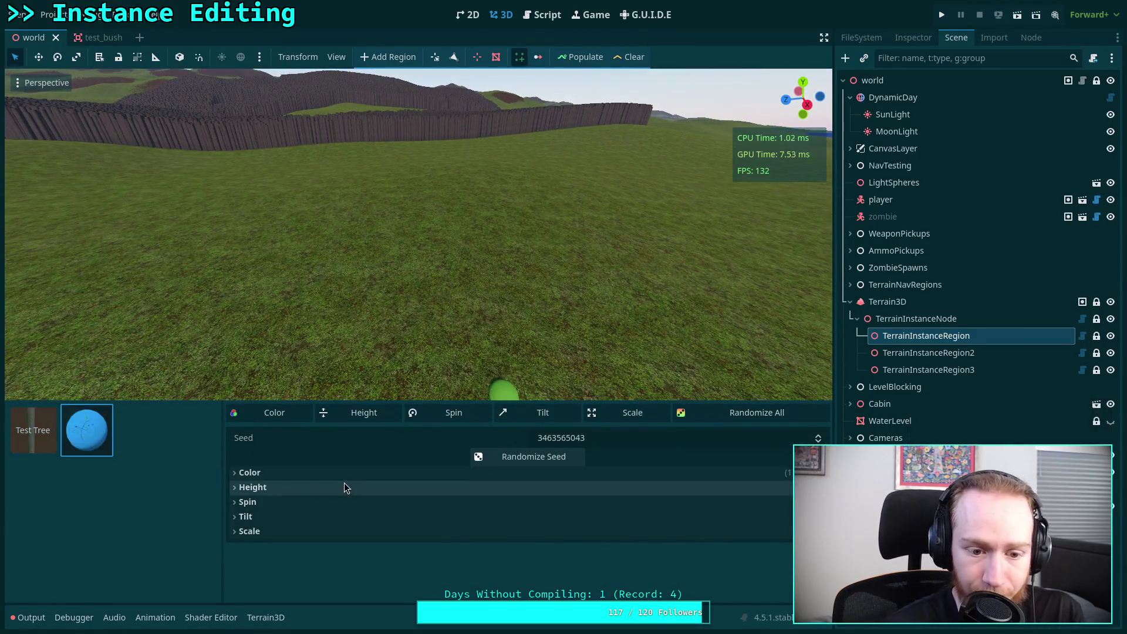
left_click(346, 473)
left_click(623, 491)
left_click(601, 531)
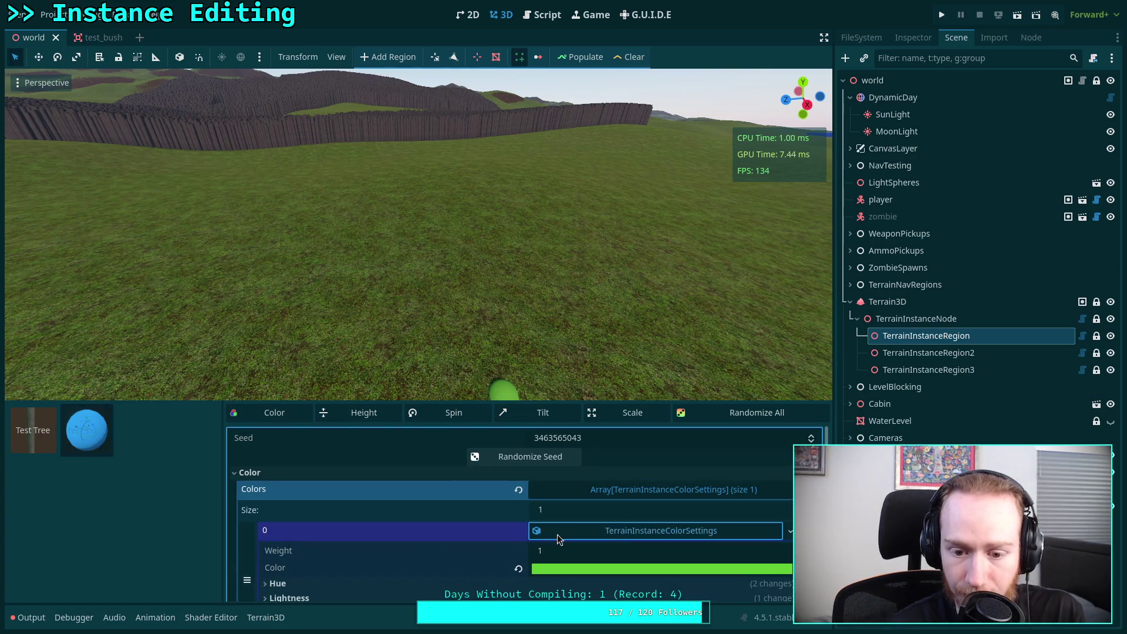
scroll(564, 558, "down", 2)
left_click(529, 588)
scroll(530, 557, "down", 2)
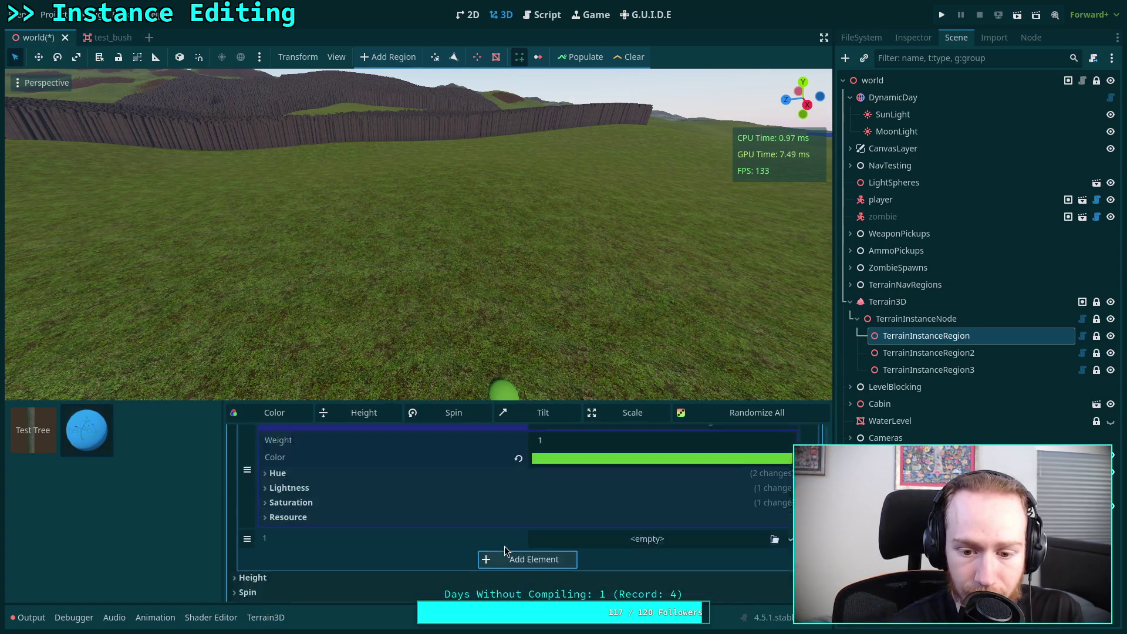
left_click(637, 529)
left_click(709, 543)
Step: Set colour entry 1 to blue 0000ff with Hue Variation 1.0
left_click(622, 508)
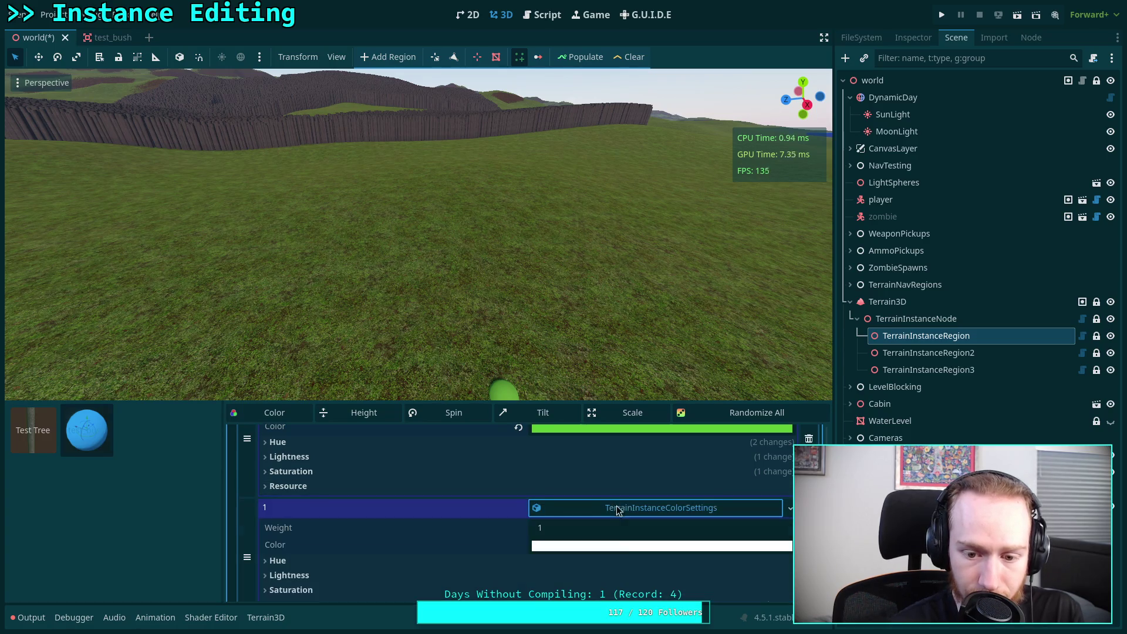
left_click(625, 547)
left_click_drag(598, 399, 533, 403)
left_click_drag(625, 419, 587, 419)
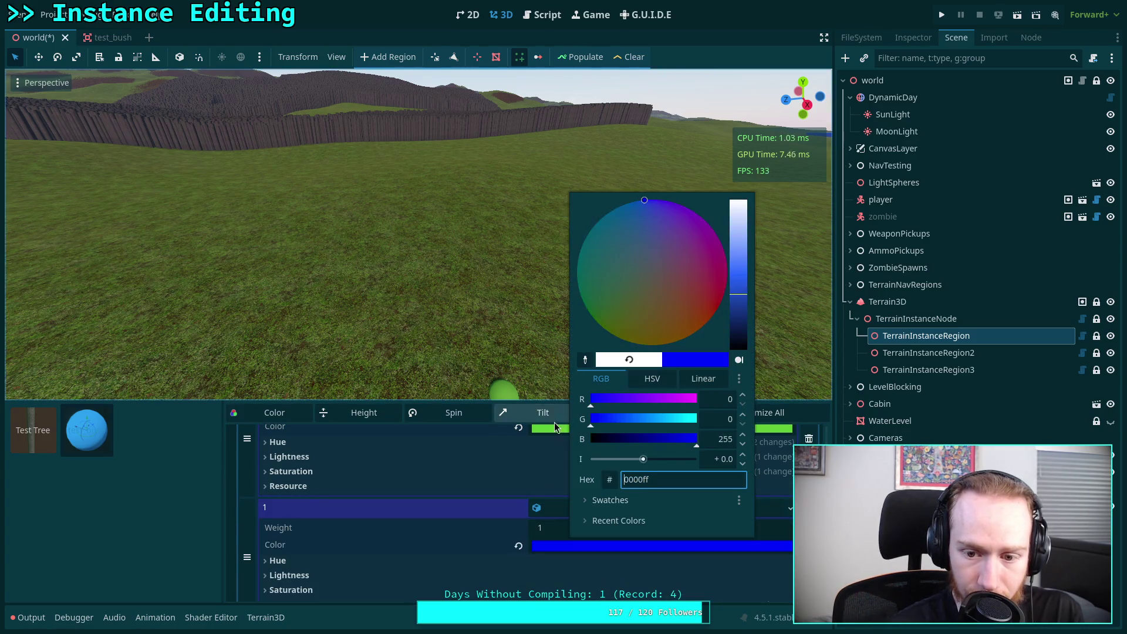
left_click(513, 538)
scroll(316, 521, "down", 1)
left_click(316, 521)
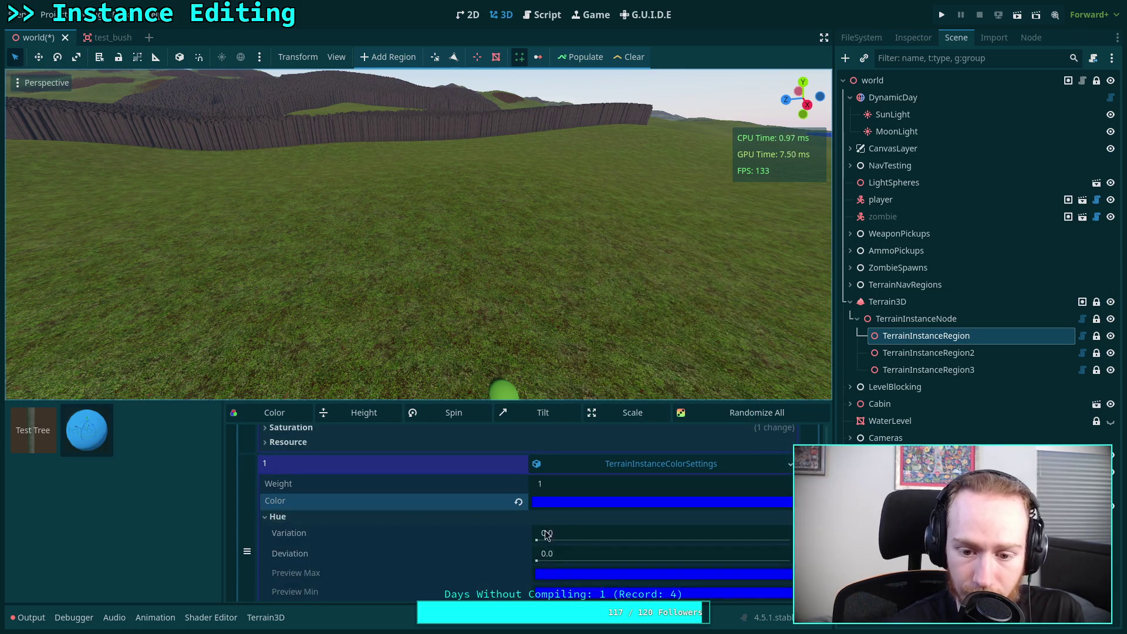
left_click(591, 533)
type("1")
key("Return")
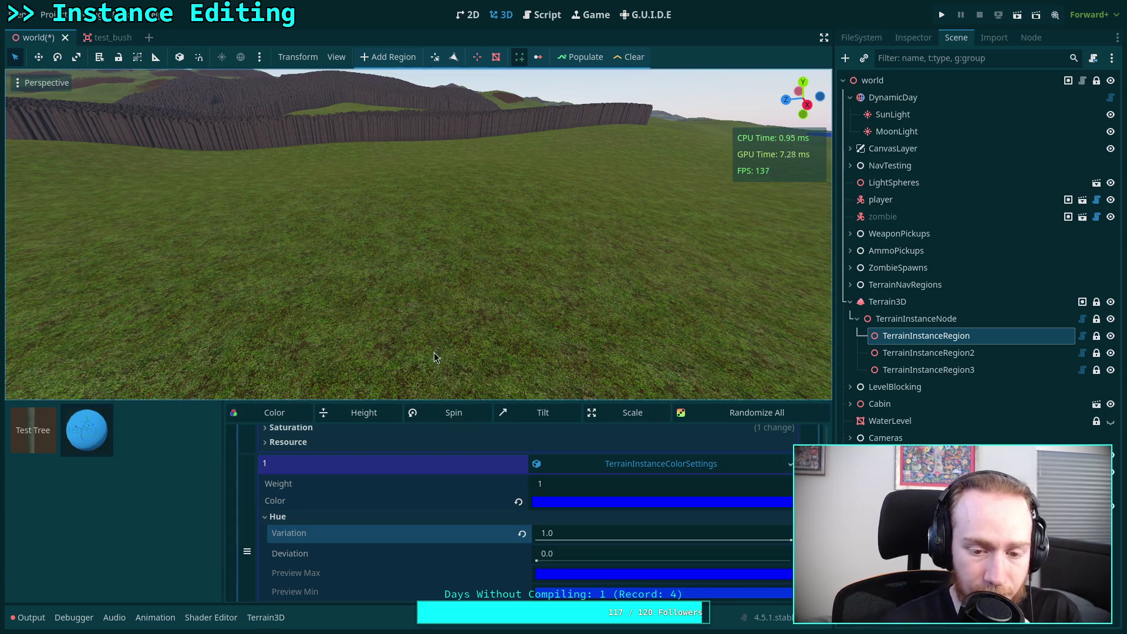
Step: Randomize the placed bush's colour and begin editing colour entry 1's Weight
scroll(445, 340, "up", 3)
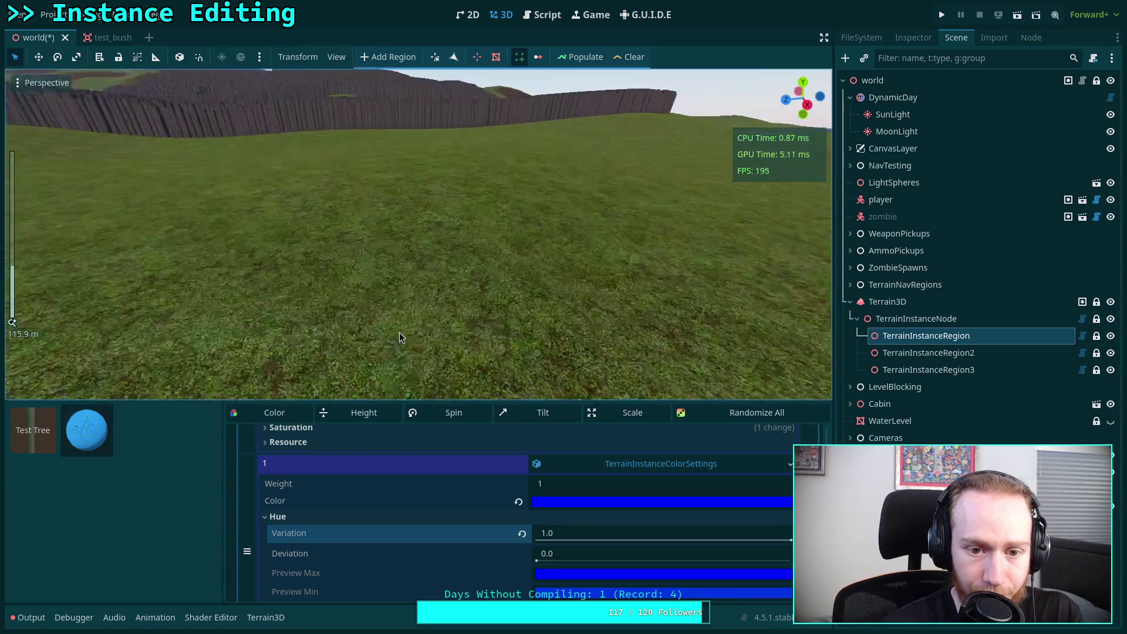
left_click(299, 413)
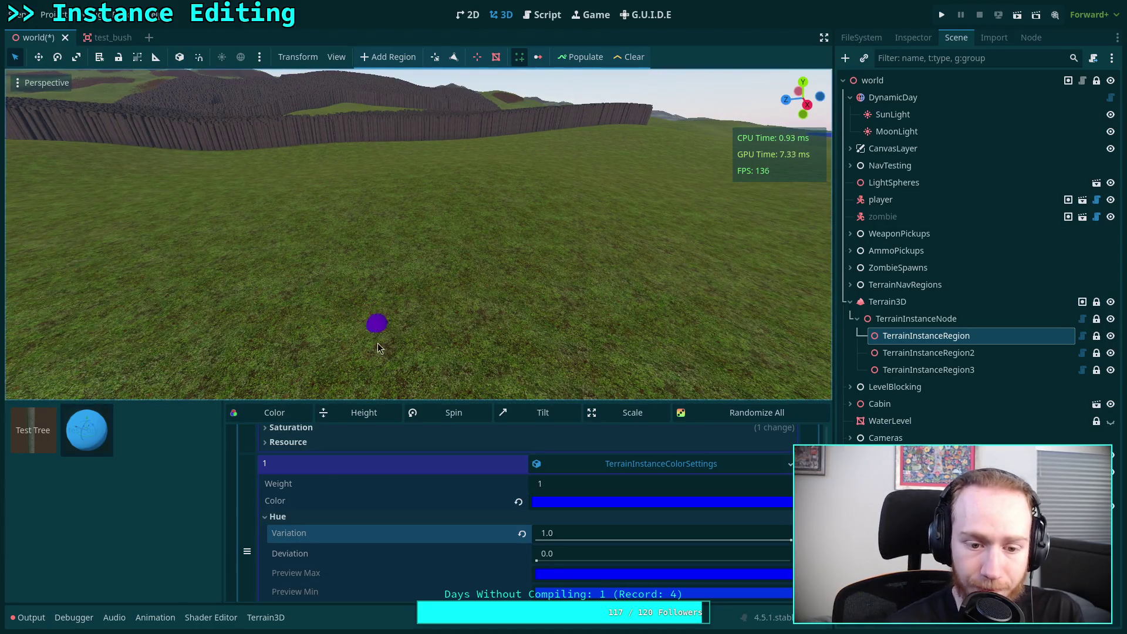
scroll(494, 481, "up", 3)
scroll(558, 514, "down", 3)
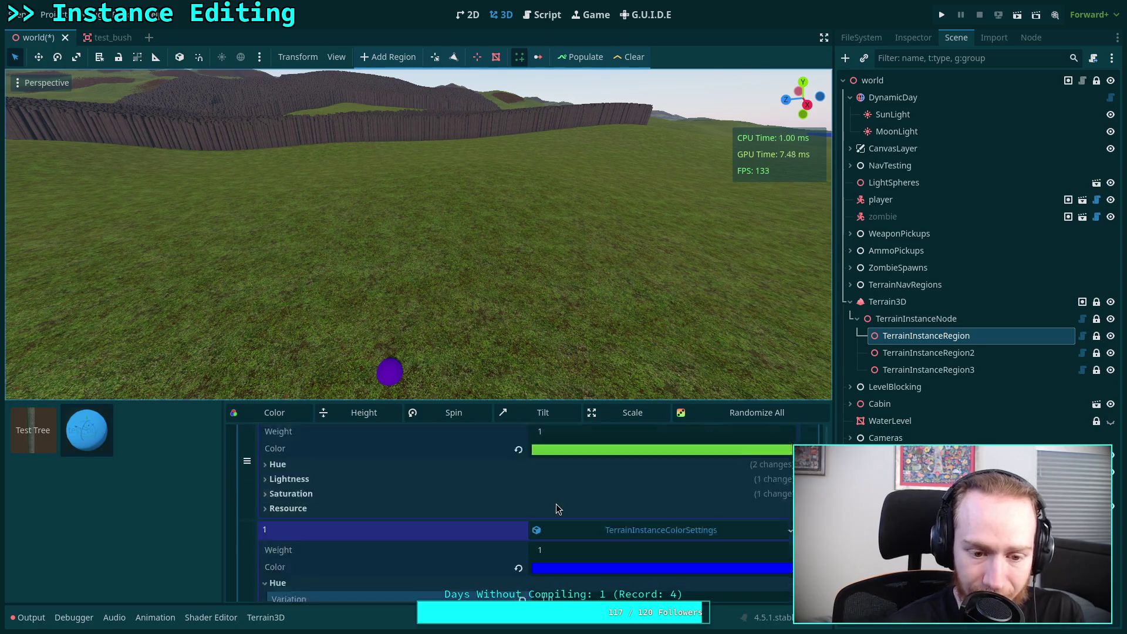
left_click(583, 531)
Step: Enter a weight of 100, then paint a first line of coloured bushes across the grass
type("100")
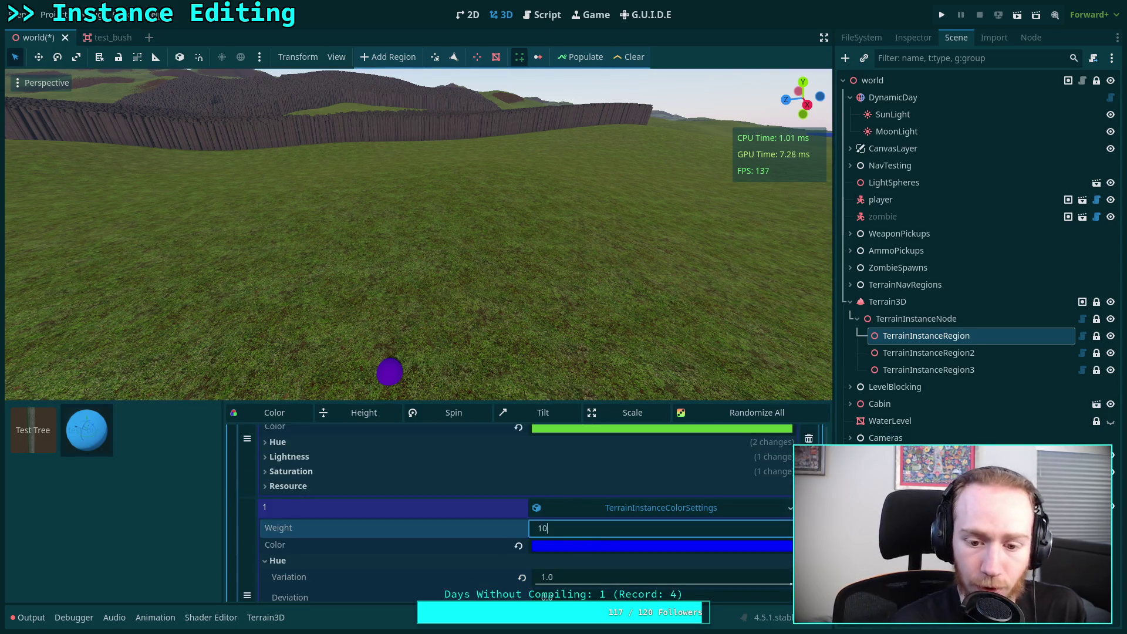
left_click(389, 359)
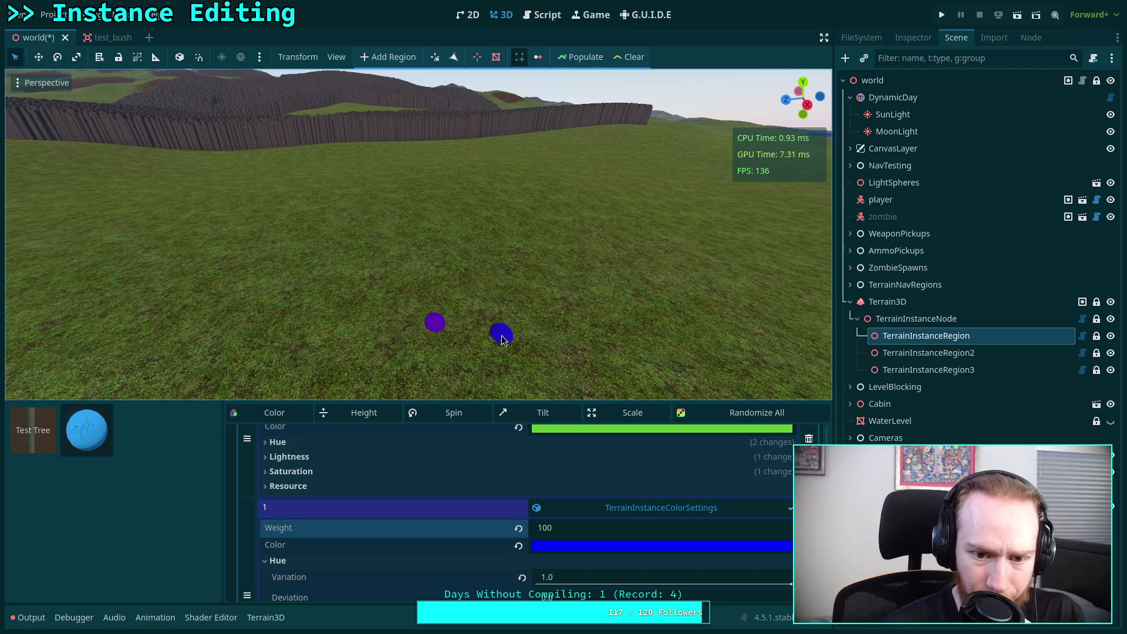
mouse_move(389, 359)
left_mouse_down()
mouse_move(309, 336)
mouse_move(247, 337)
mouse_move(278, 322)
left_mouse_up()
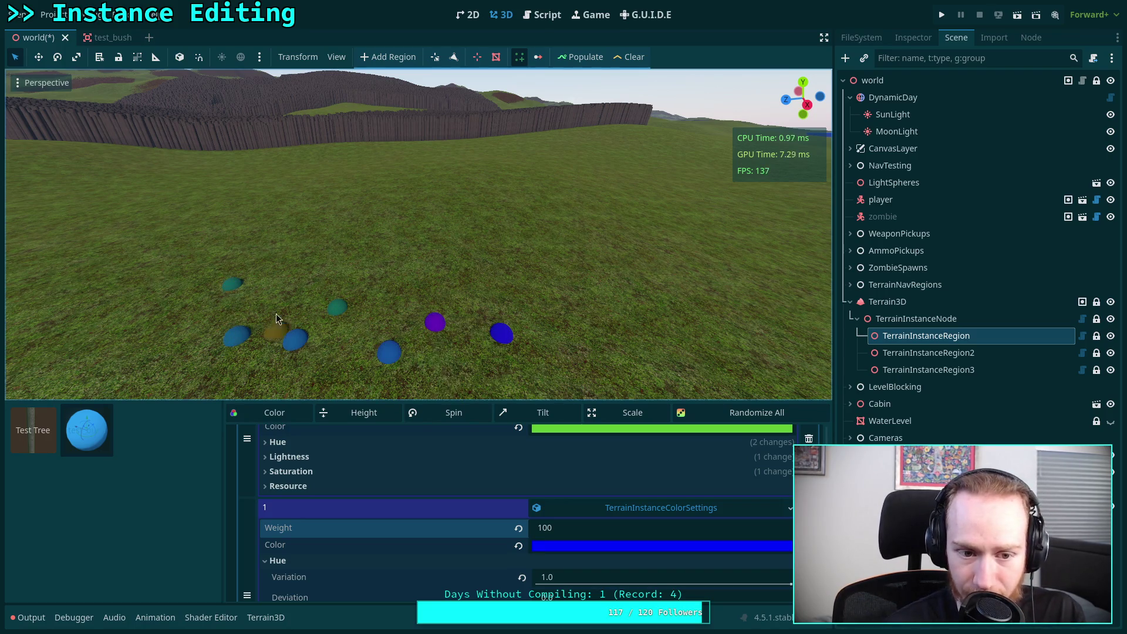
mouse_move(383, 284)
left_mouse_down()
mouse_move(361, 329)
mouse_move(467, 327)
mouse_move(570, 367)
mouse_move(464, 282)
mouse_move(390, 352)
mouse_move(465, 352)
mouse_move(465, 399)
mouse_move(357, 339)
left_mouse_up()
left_click_drag(424, 315, 304, 298)
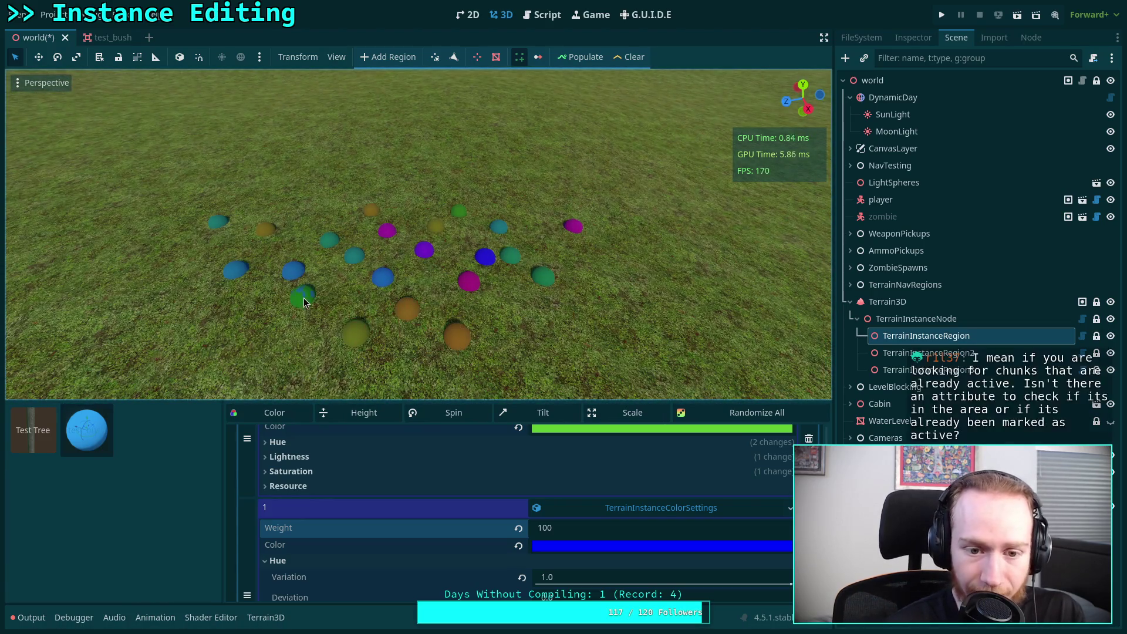
left_click_drag(278, 361, 266, 355)
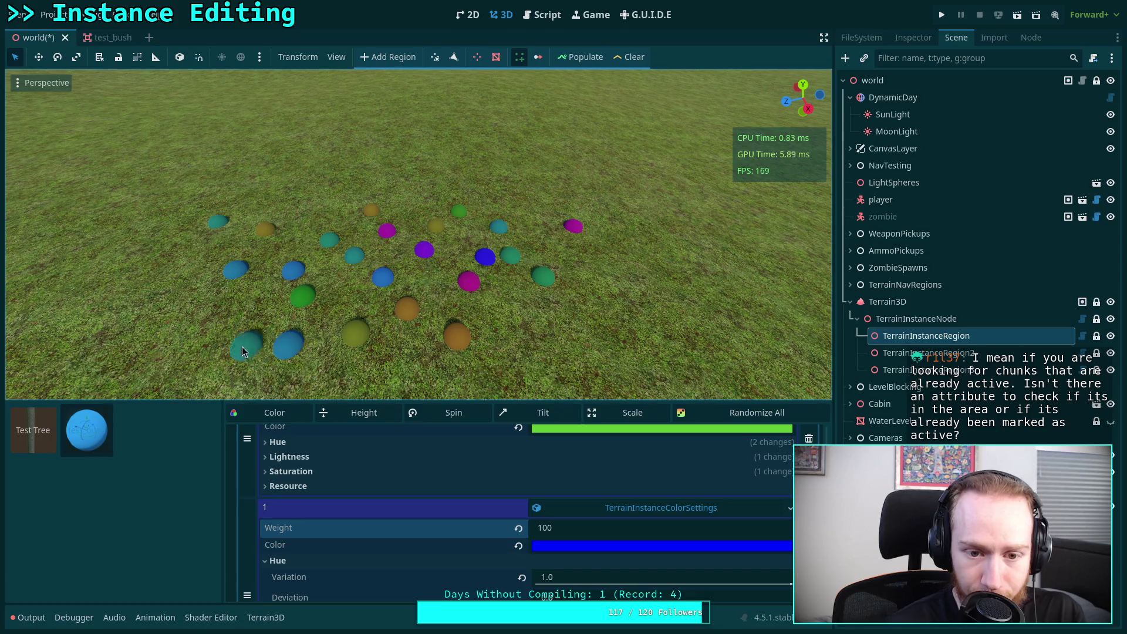
Step: Paint more bush sweeps across the middle, right edge and lower part of the patch
scroll(460, 534, "down", 3)
scroll(461, 533, "up", 1)
scroll(462, 533, "down", 1)
scroll(446, 532, "down", 1)
scroll(470, 517, "up", 2)
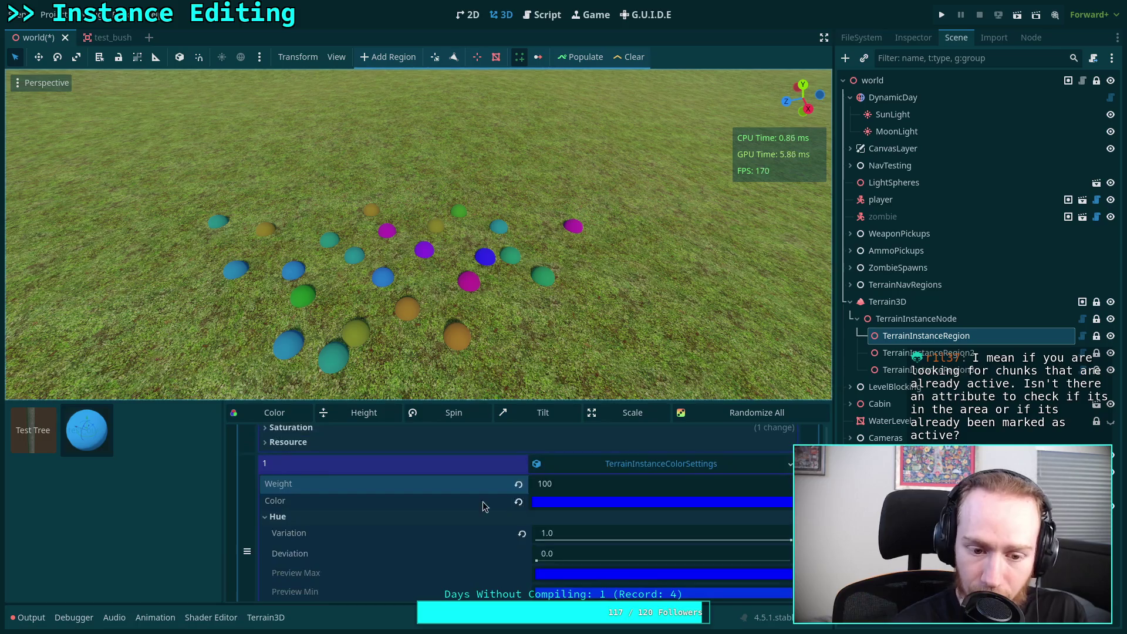
scroll(411, 505, "up", 5)
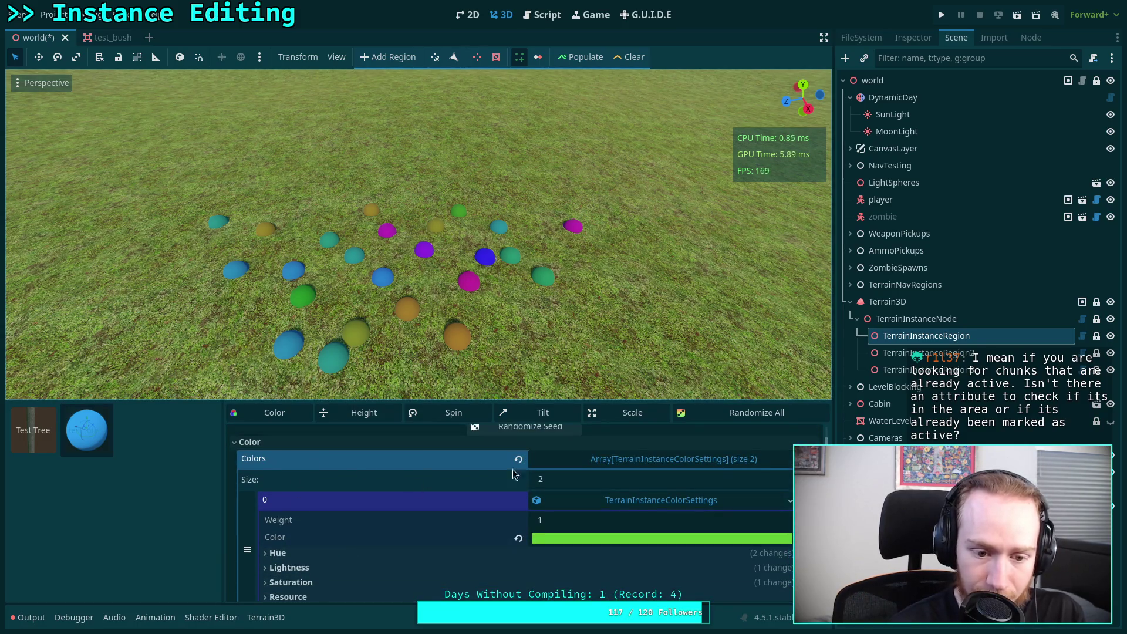
scroll(458, 478, "down", 8)
mouse_move(427, 359)
left_mouse_down()
mouse_move(506, 317)
mouse_move(429, 313)
mouse_move(411, 273)
mouse_move(526, 422)
left_mouse_up()
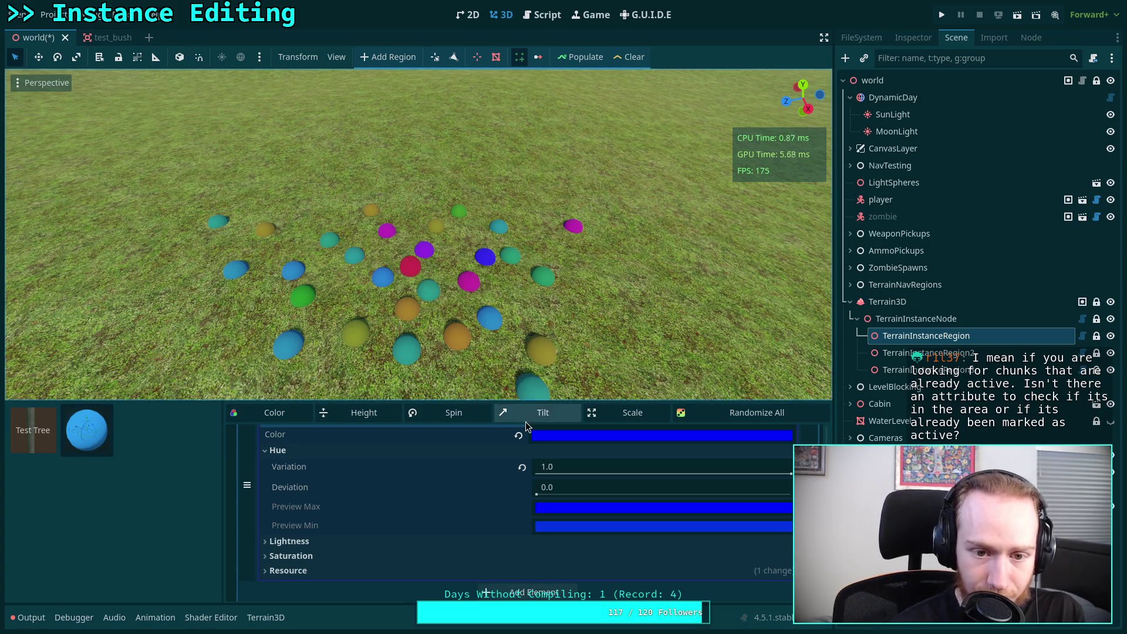
left_click_drag(378, 253, 339, 304)
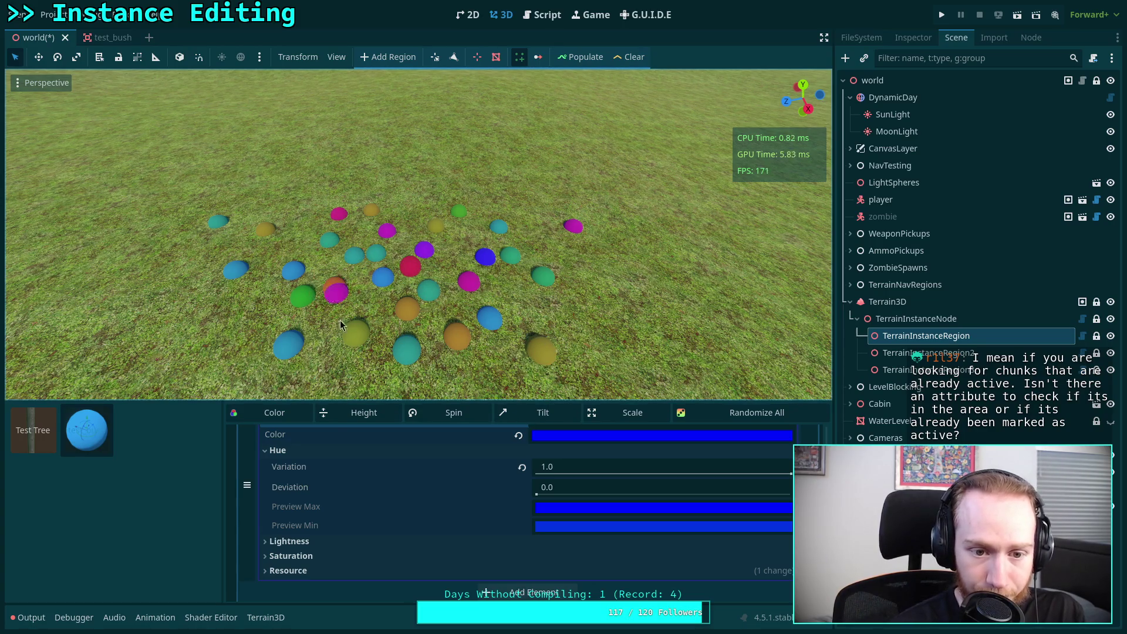
mouse_move(401, 266)
left_mouse_down()
mouse_move(602, 308)
mouse_move(592, 267)
left_mouse_up()
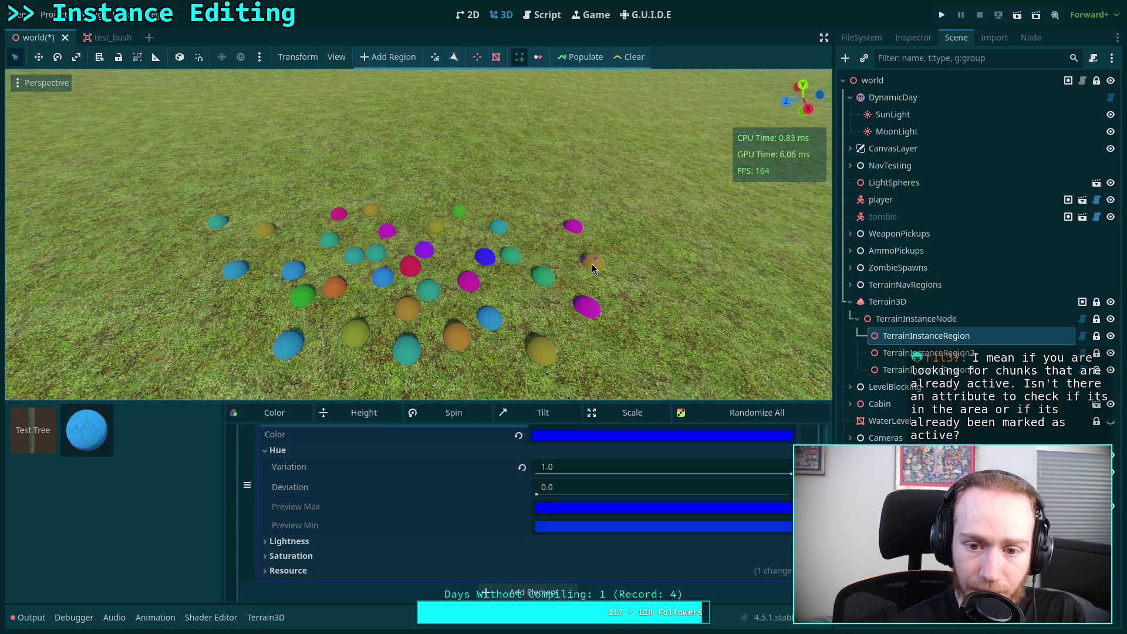
left_click_drag(517, 302, 569, 340)
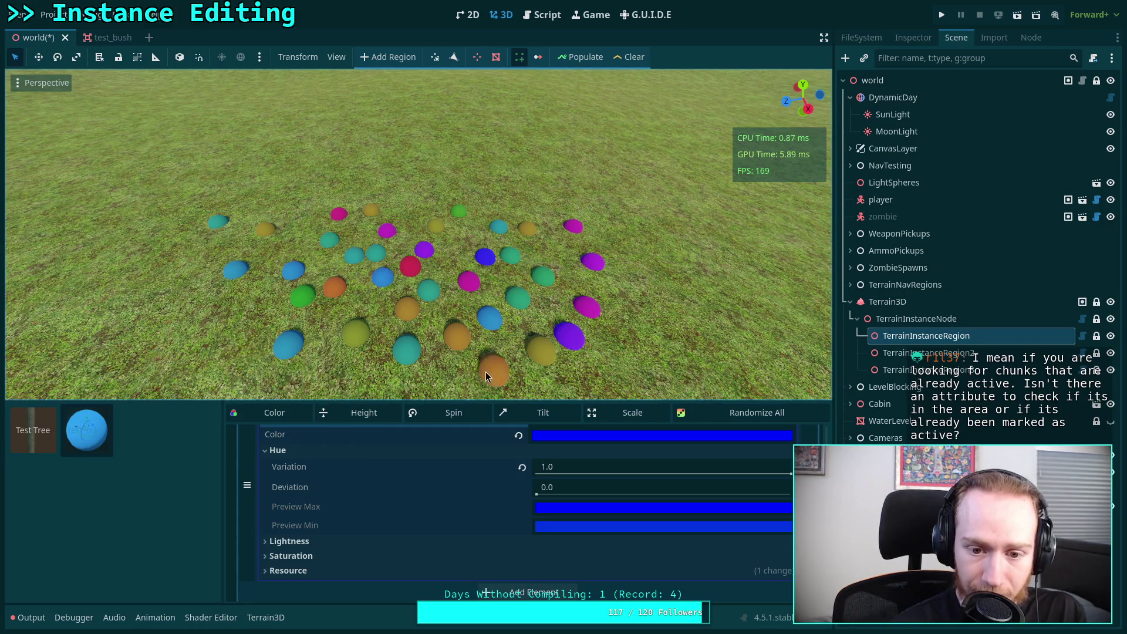
mouse_move(391, 392)
left_mouse_down()
mouse_move(241, 352)
mouse_move(220, 305)
mouse_move(259, 289)
mouse_move(301, 232)
mouse_move(296, 201)
mouse_move(153, 315)
mouse_move(182, 341)
mouse_move(197, 385)
mouse_move(555, 384)
mouse_move(640, 330)
left_mouse_up()
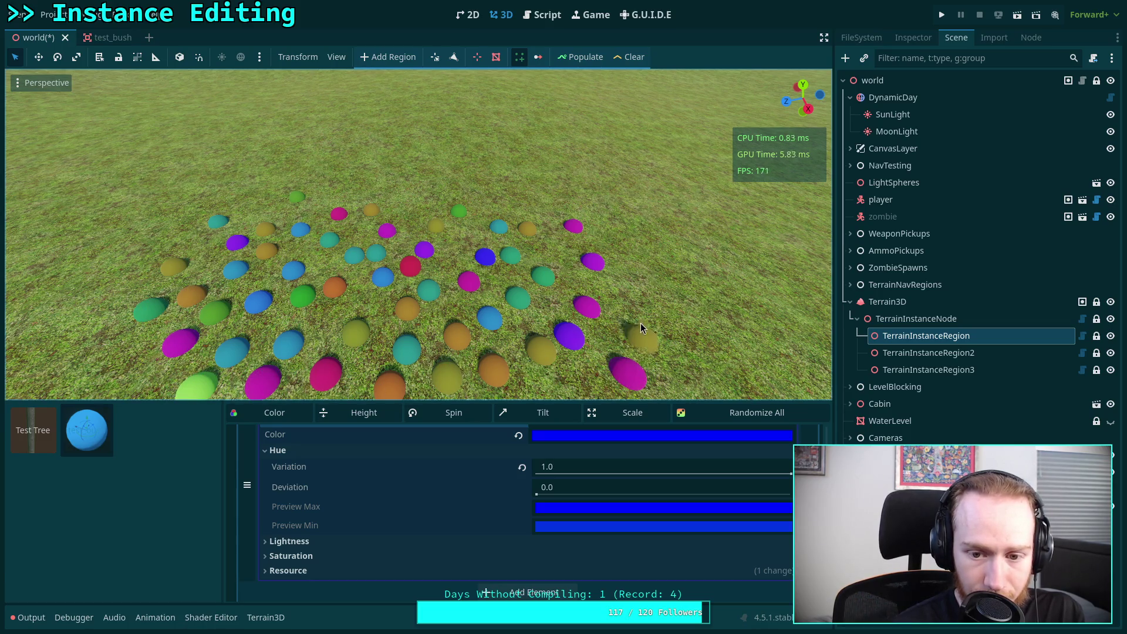
Step: Orbit to look down on the bush-covered patch and pick Test Tree for placement
scroll(492, 467, "down", 2)
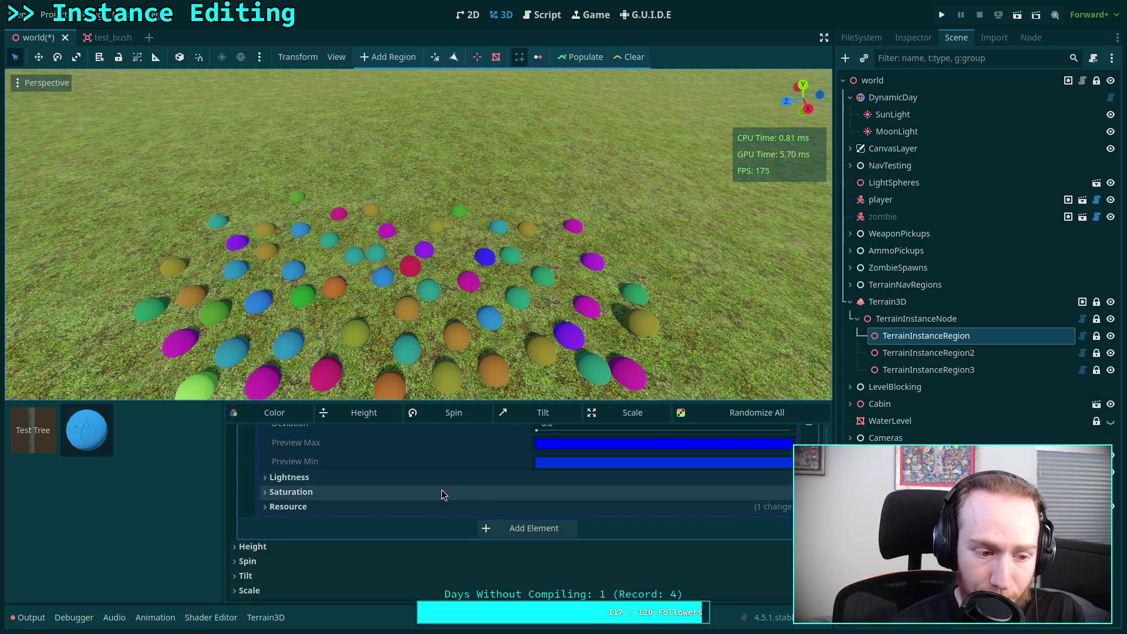
left_click_drag(461, 276, 461, 258)
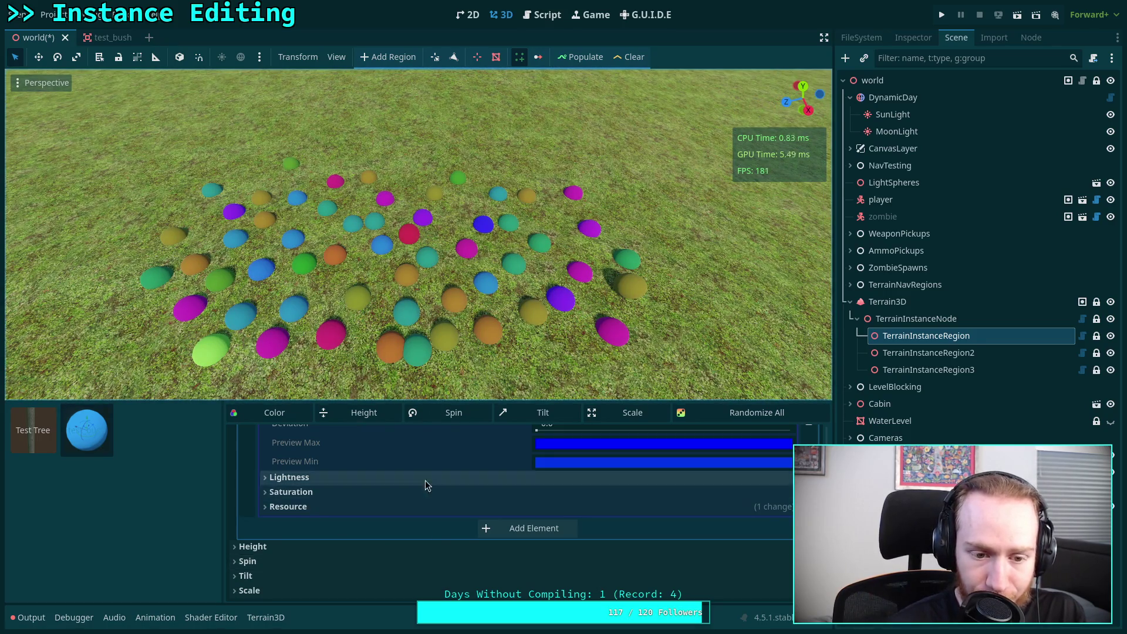
left_click(35, 435)
Step: Make Test Tree the active asset and plant trunks around the bush patch
left_click(78, 437)
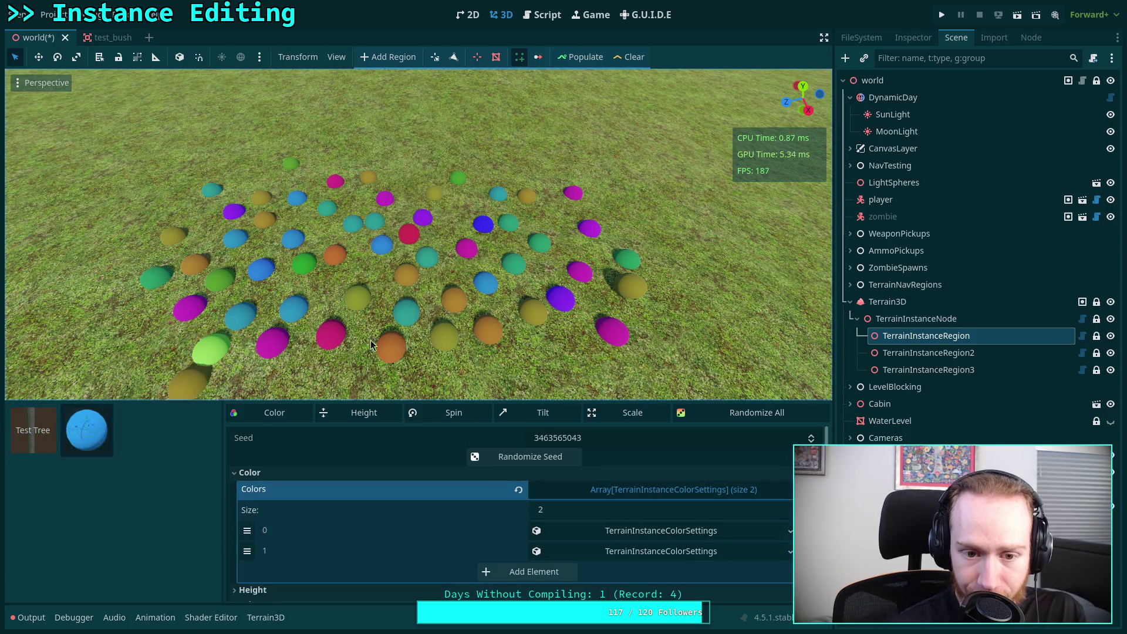
left_click(32, 435)
left_click(451, 200)
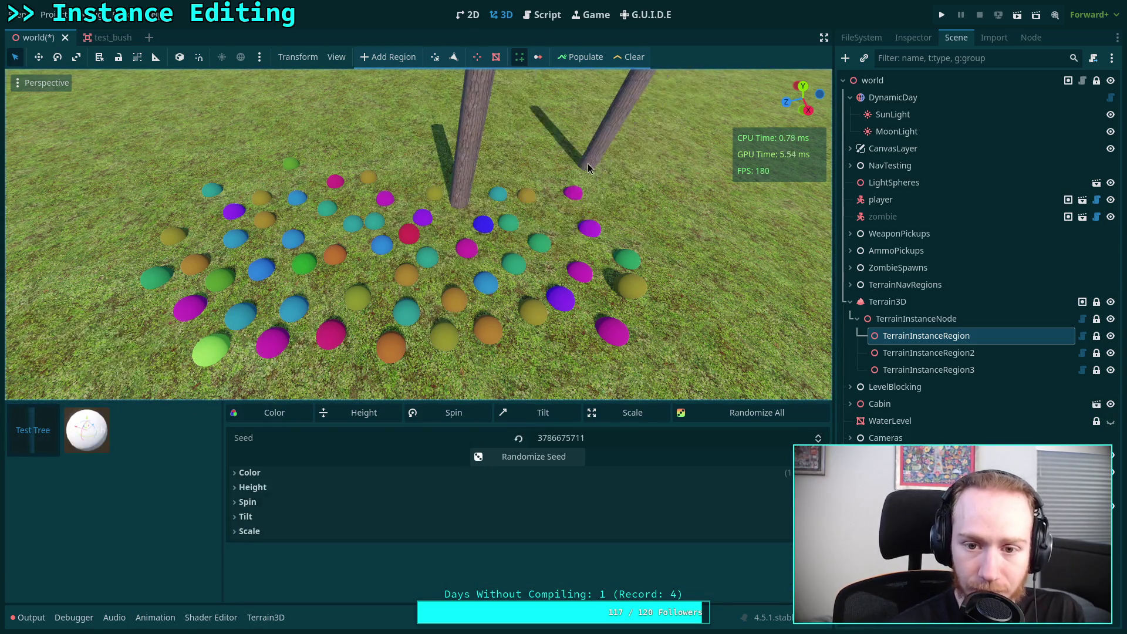
left_click(587, 163)
left_click(411, 164)
left_click(283, 167)
left_click(211, 194)
left_click(132, 255)
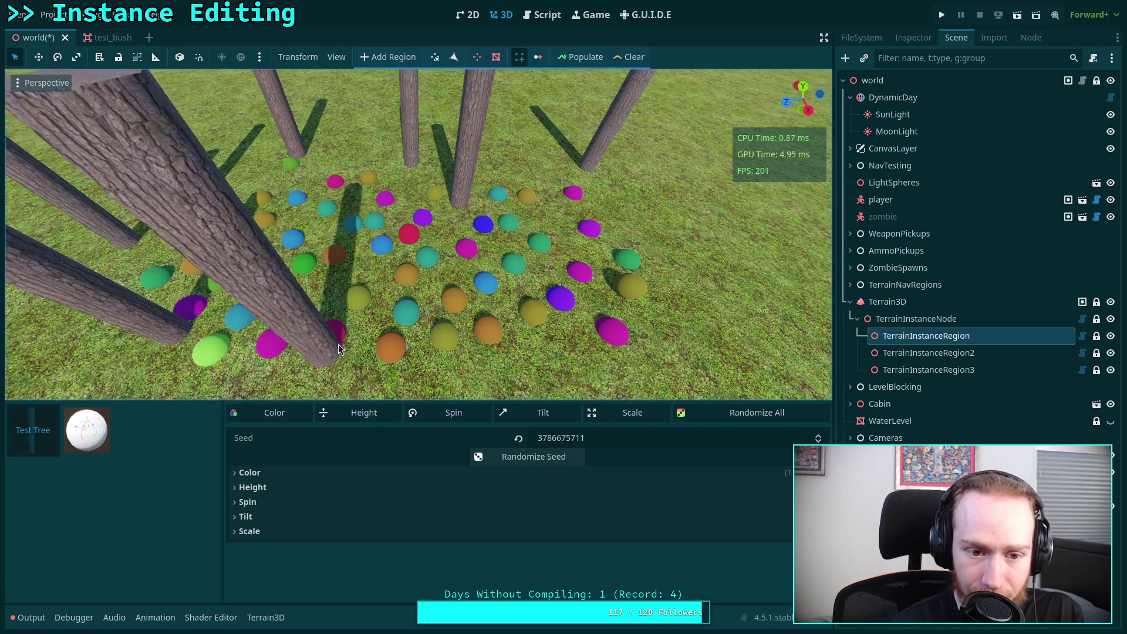
Step: Zoom out to view the tree-ringed bush patch and show the instance region's properties
scroll(432, 322, "down", 3)
scroll(435, 301, "up", 3)
scroll(436, 301, "down", 8)
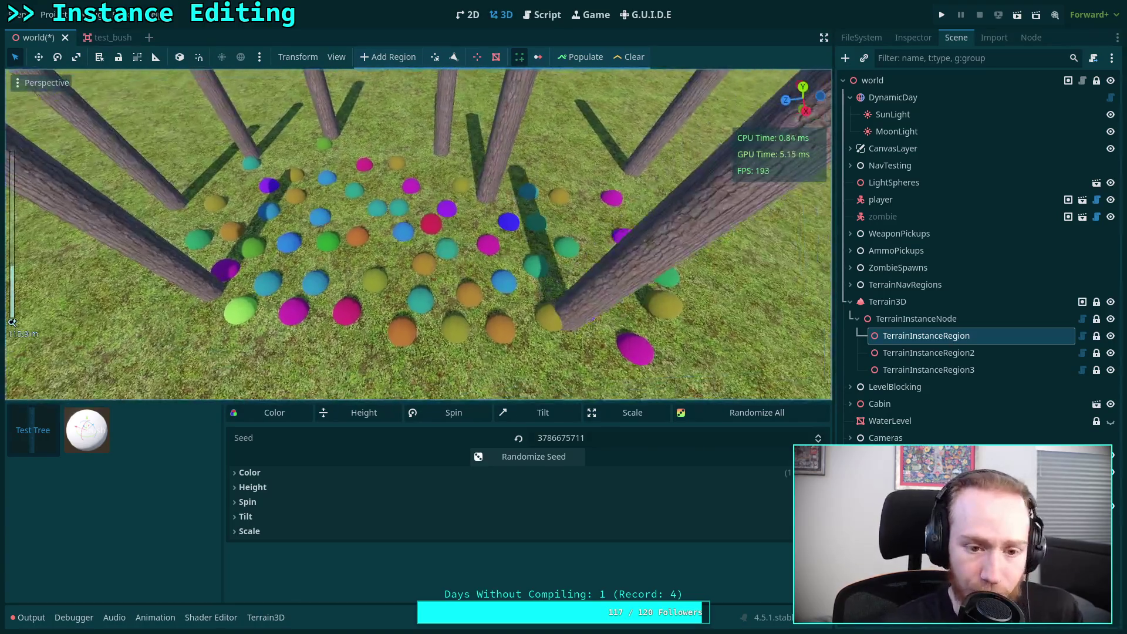
scroll(532, 303, "up", 5)
scroll(428, 286, "down", 5)
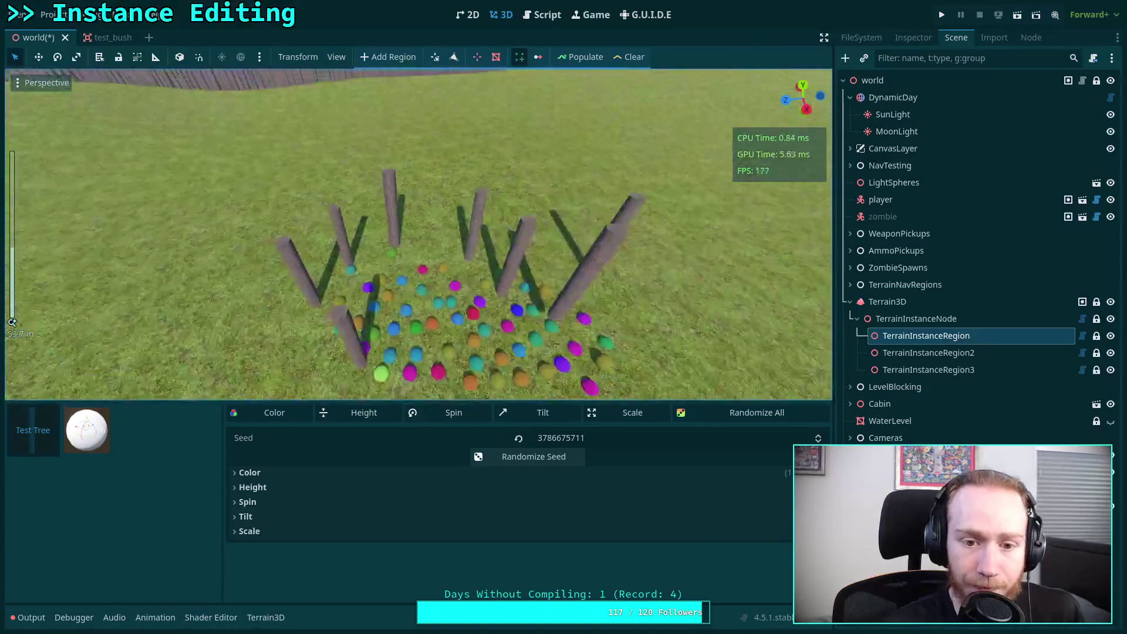
scroll(429, 280, "up", 6)
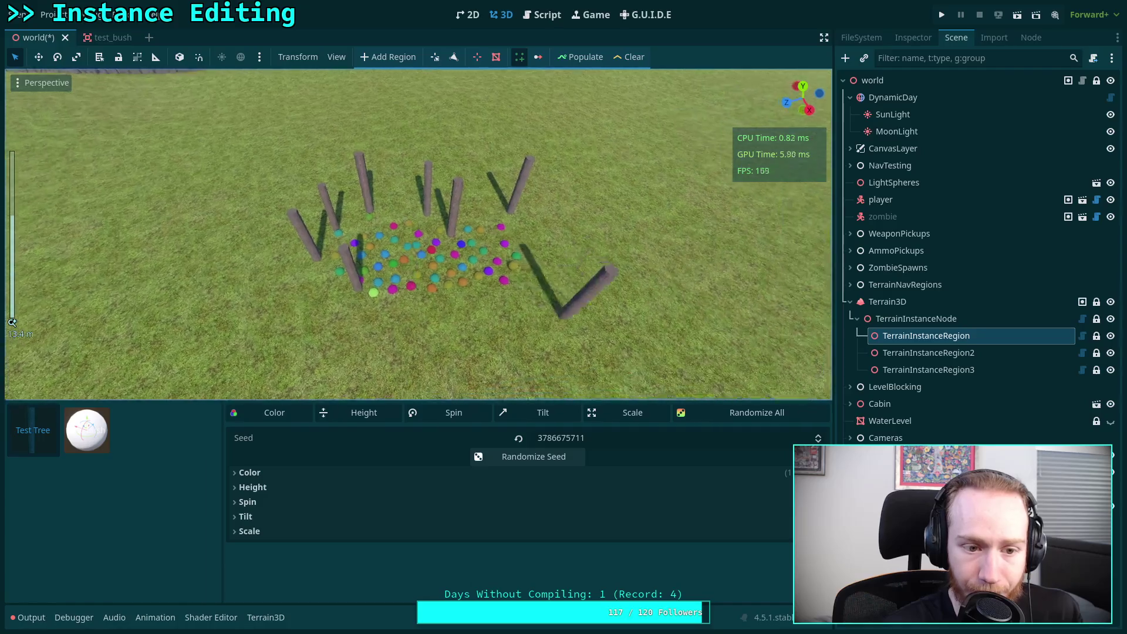
scroll(418, 235, "down", 6)
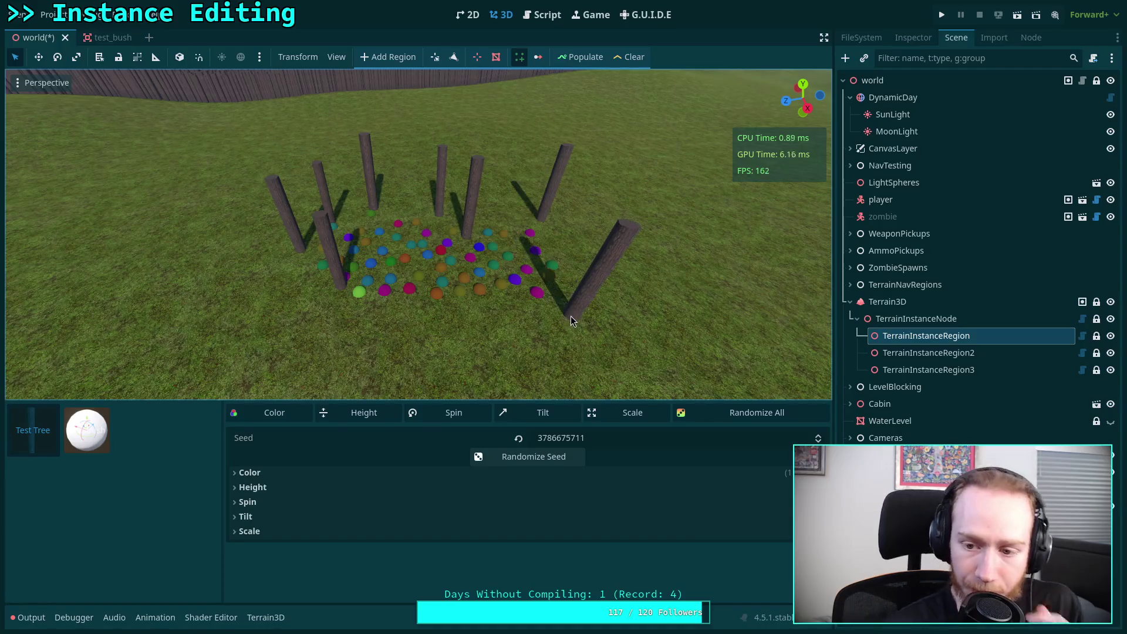
left_click(907, 39)
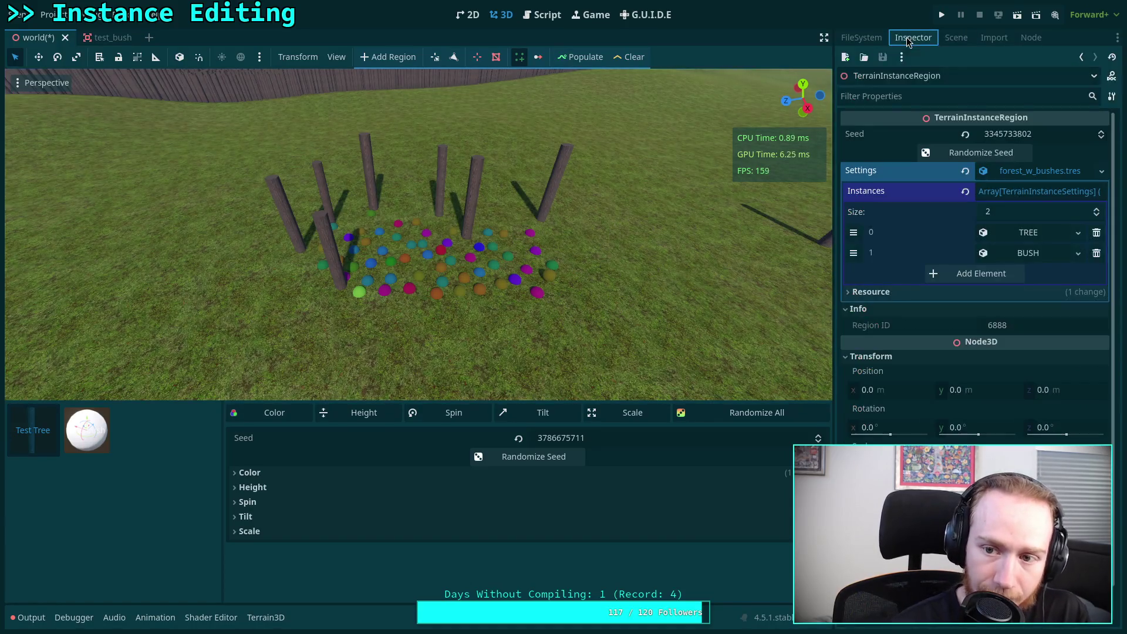
Step: Expand the TREE instance (Density 20.0), widen the Inspector and open its Variation section
left_click(1032, 235)
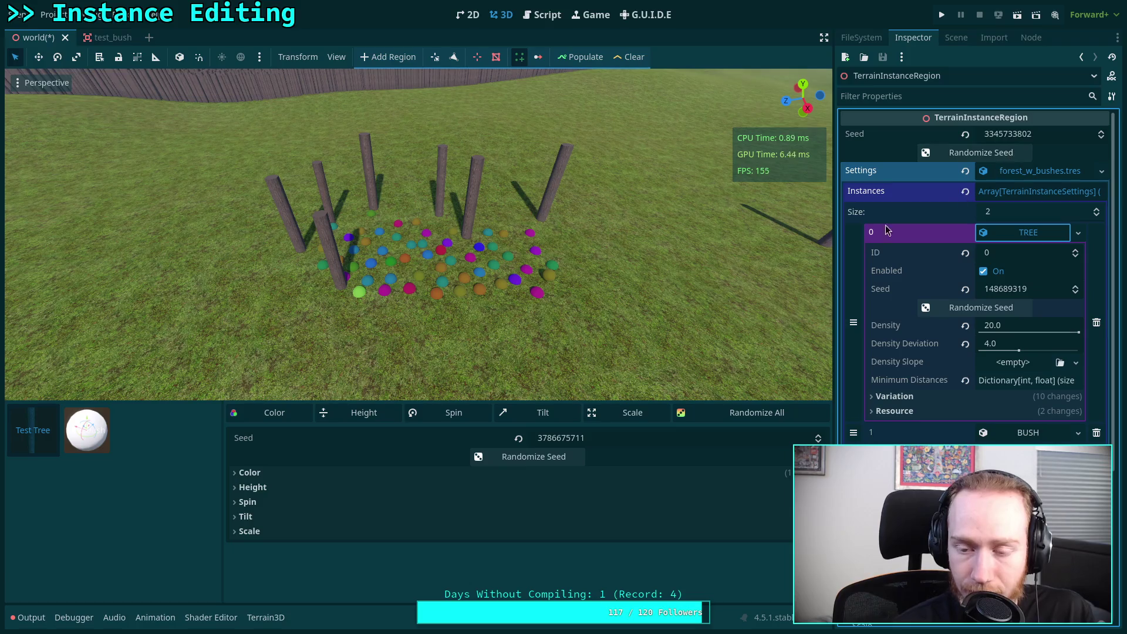
left_click_drag(836, 265, 770, 265)
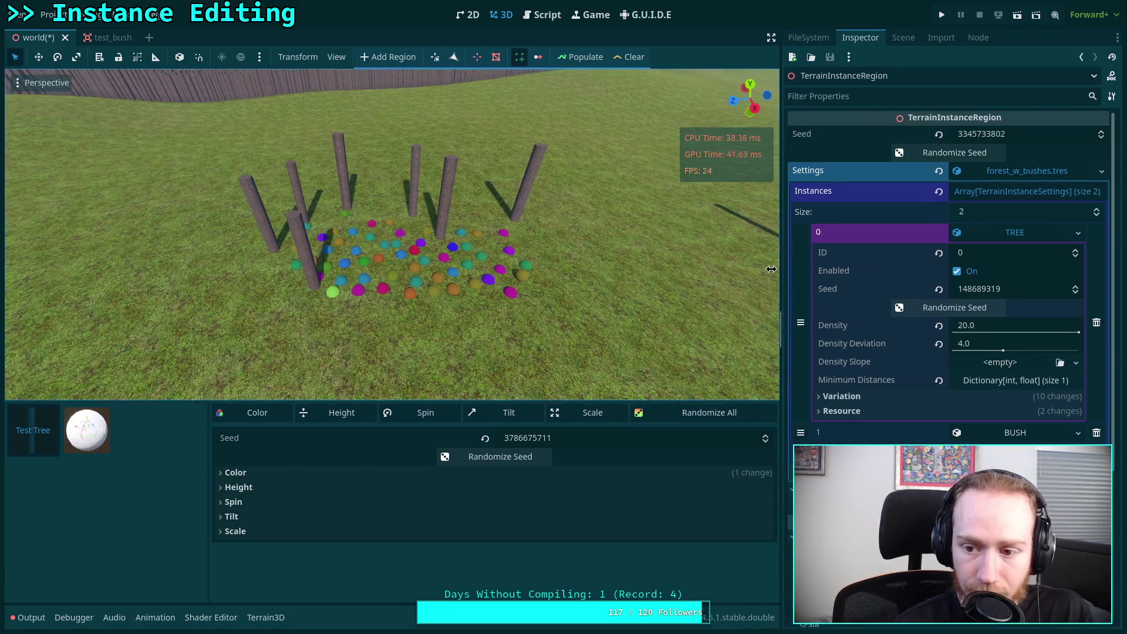
left_click(868, 397)
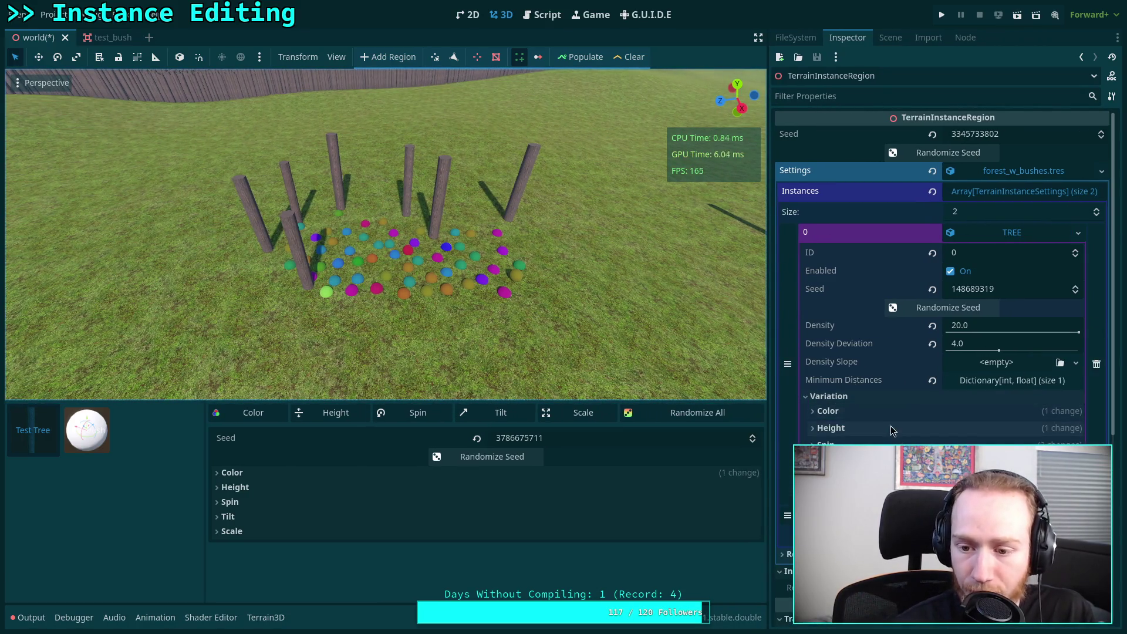
left_click(826, 444)
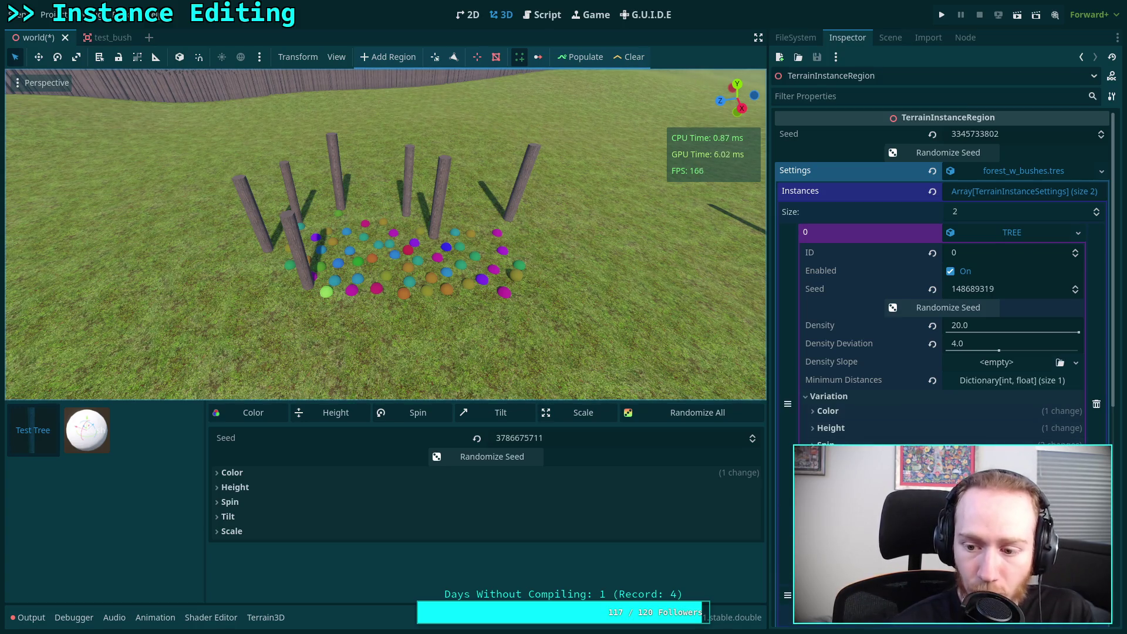
scroll(579, 362, "down", 10)
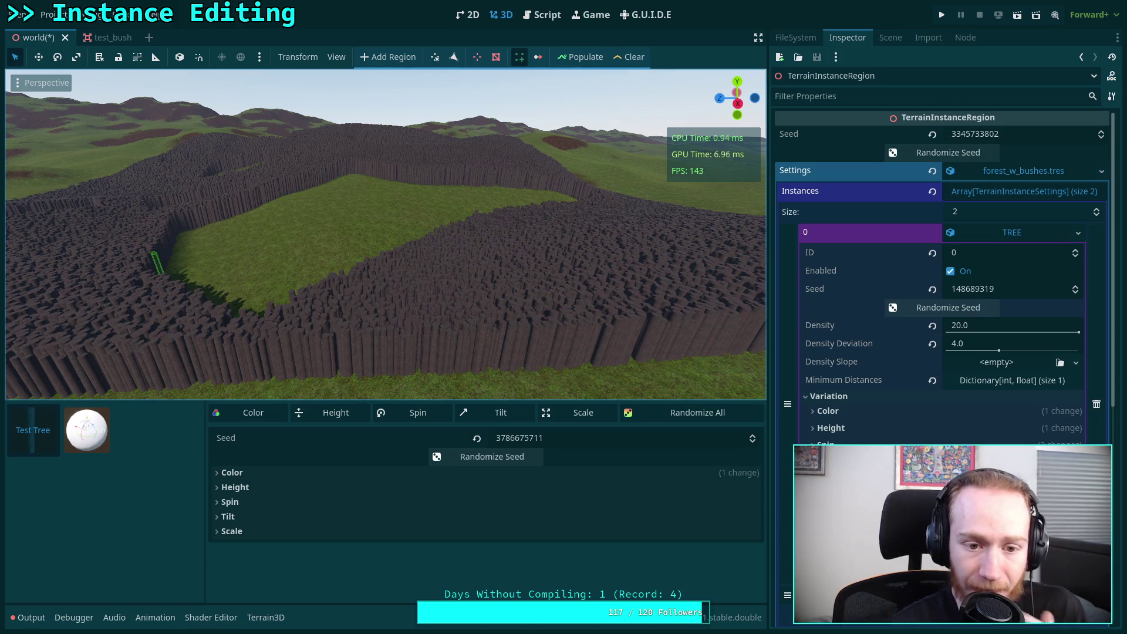
Step: Fly back to view both planted regions, then enlarge the bottom panel to show the Output log
key("s")
key("s")
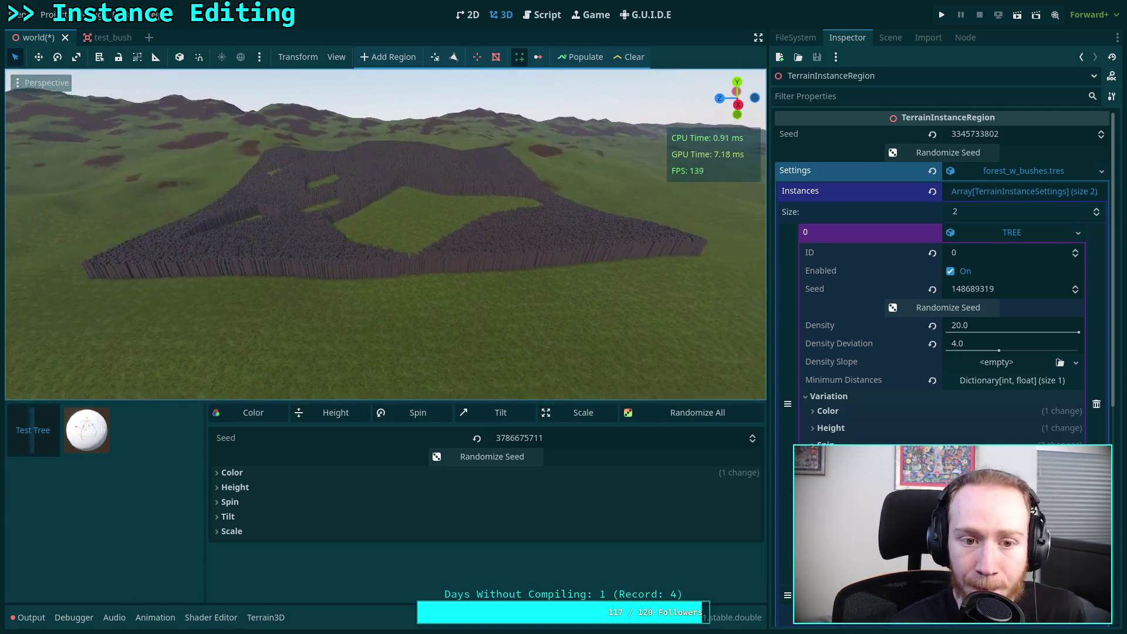
key("s")
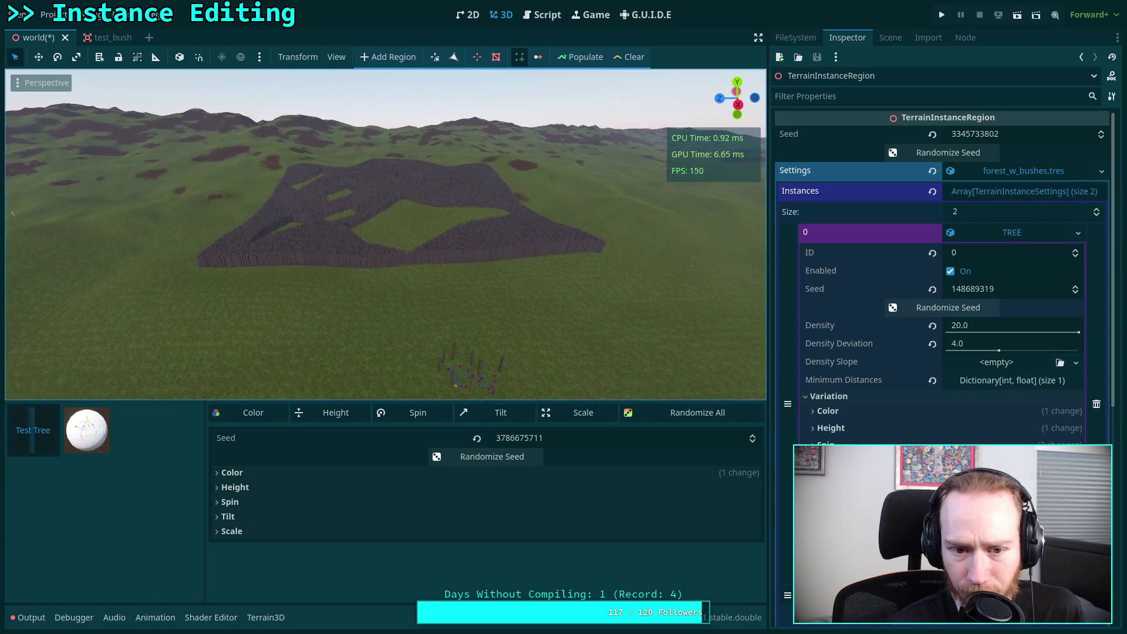
key("w")
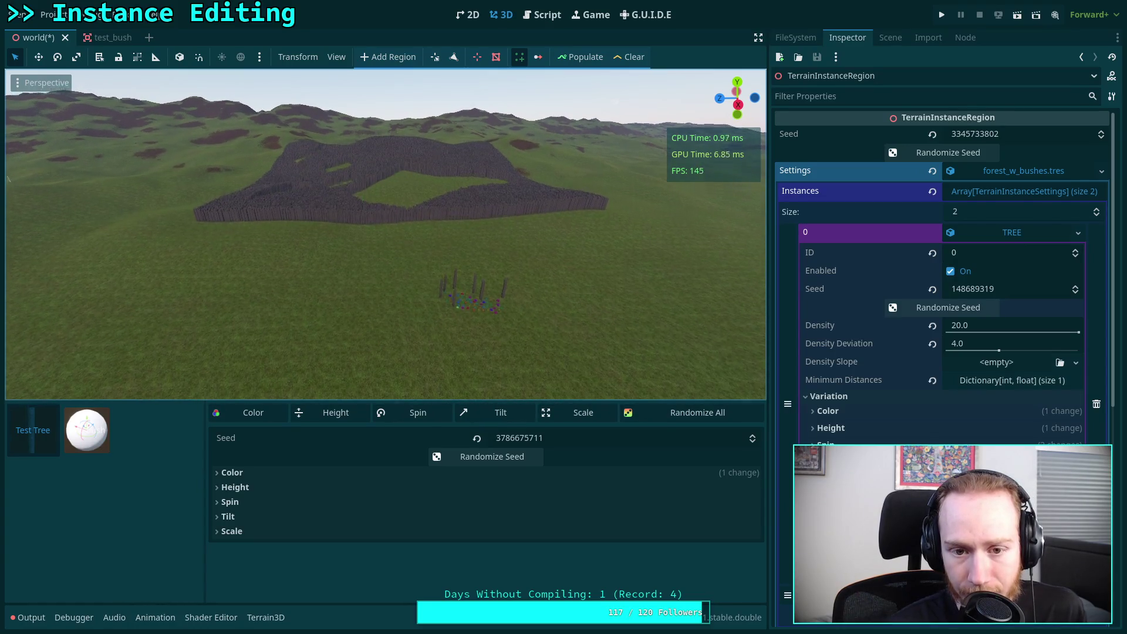
key("s")
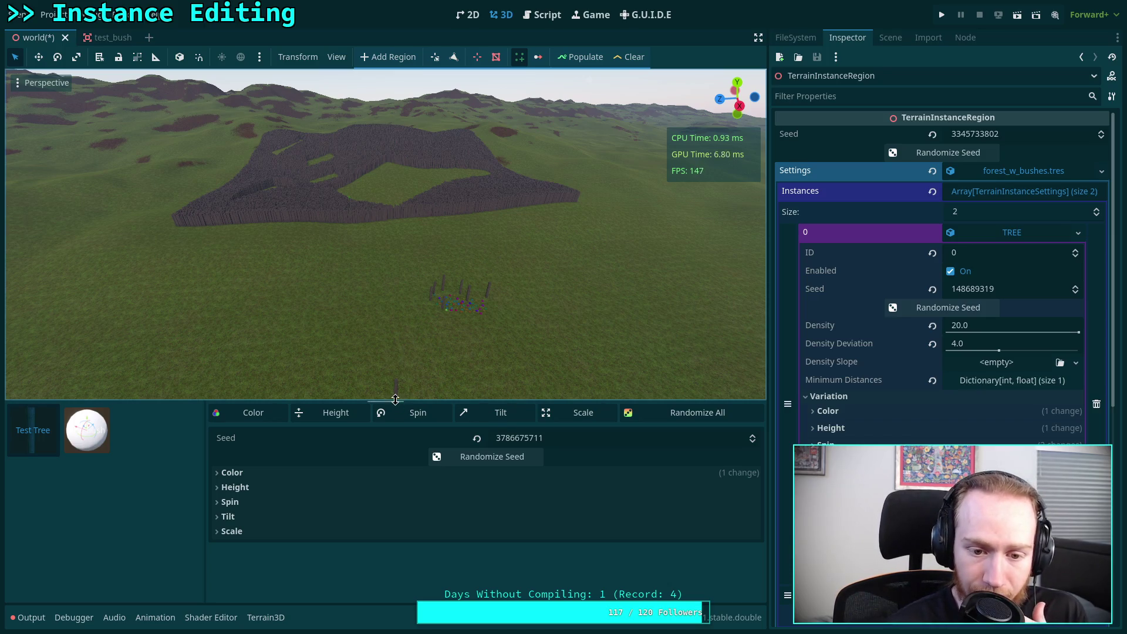
left_click_drag(395, 400, 322, 595)
left_click(27, 618)
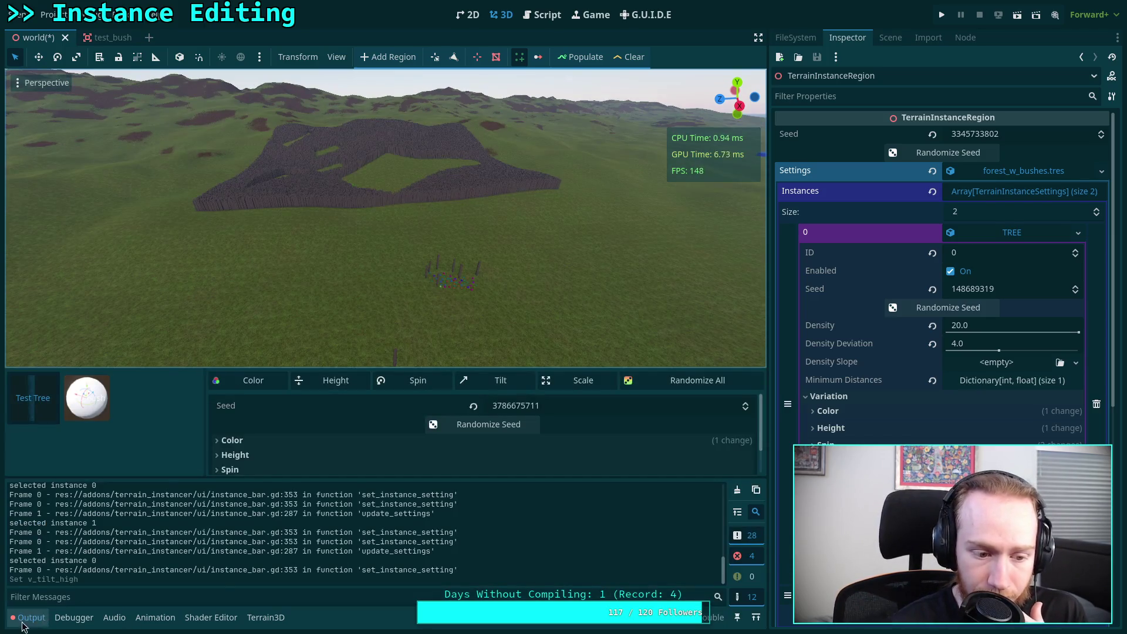
Step: Hide the Output log, enable the Terrain Instance Region gizmo, and hide the instance settings panel
left_click(25, 621)
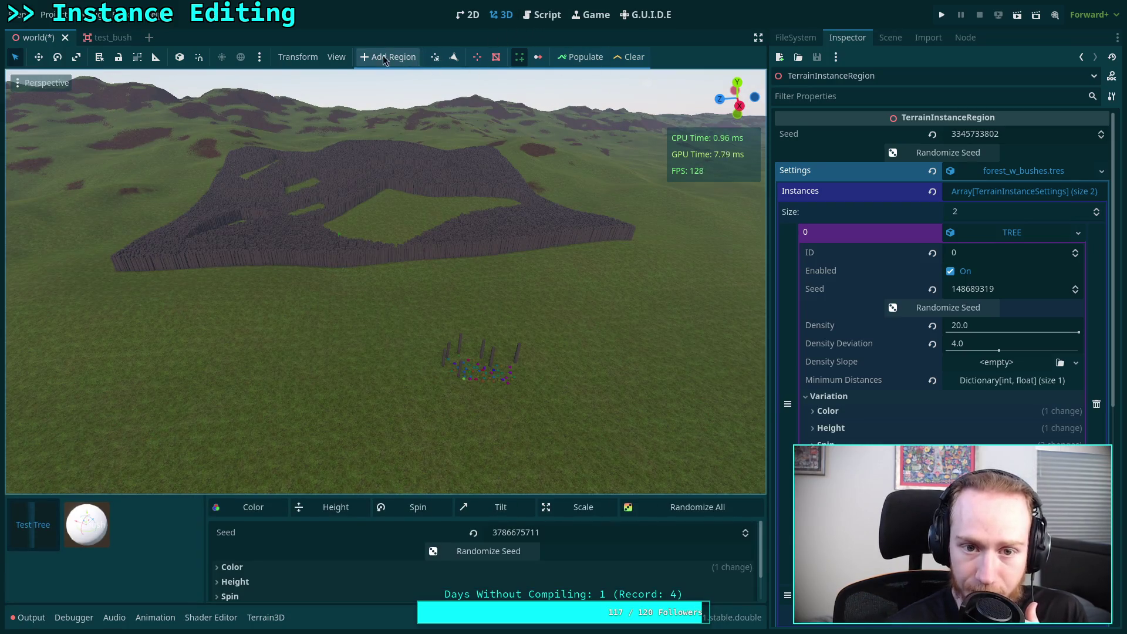
left_click(336, 56)
mouse_move(419, 182)
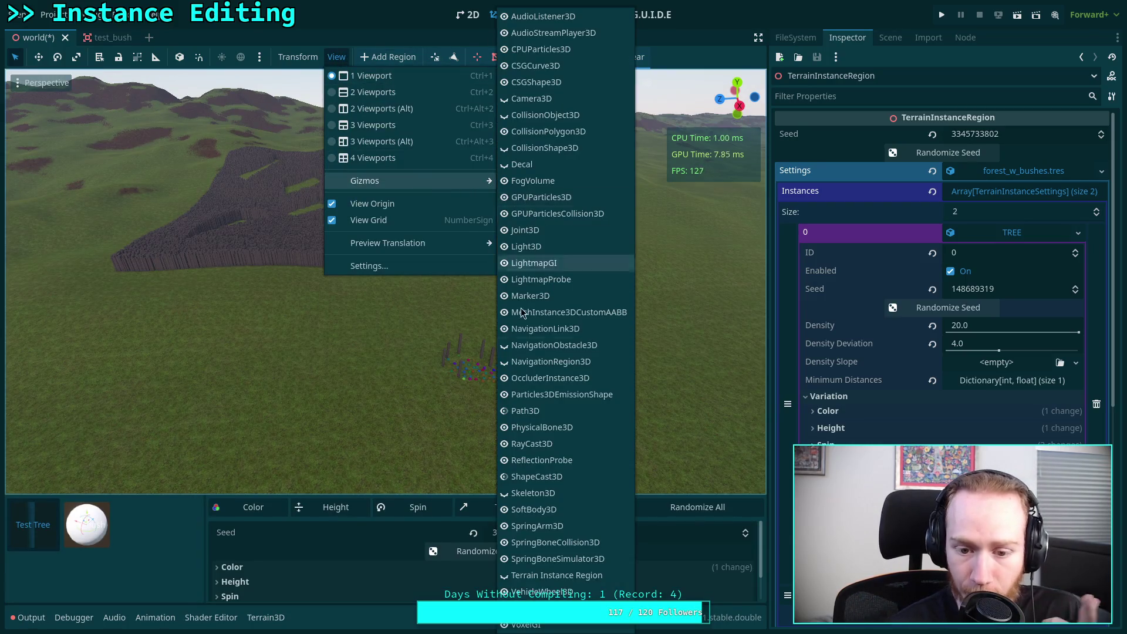
left_click(556, 576)
left_click(280, 410)
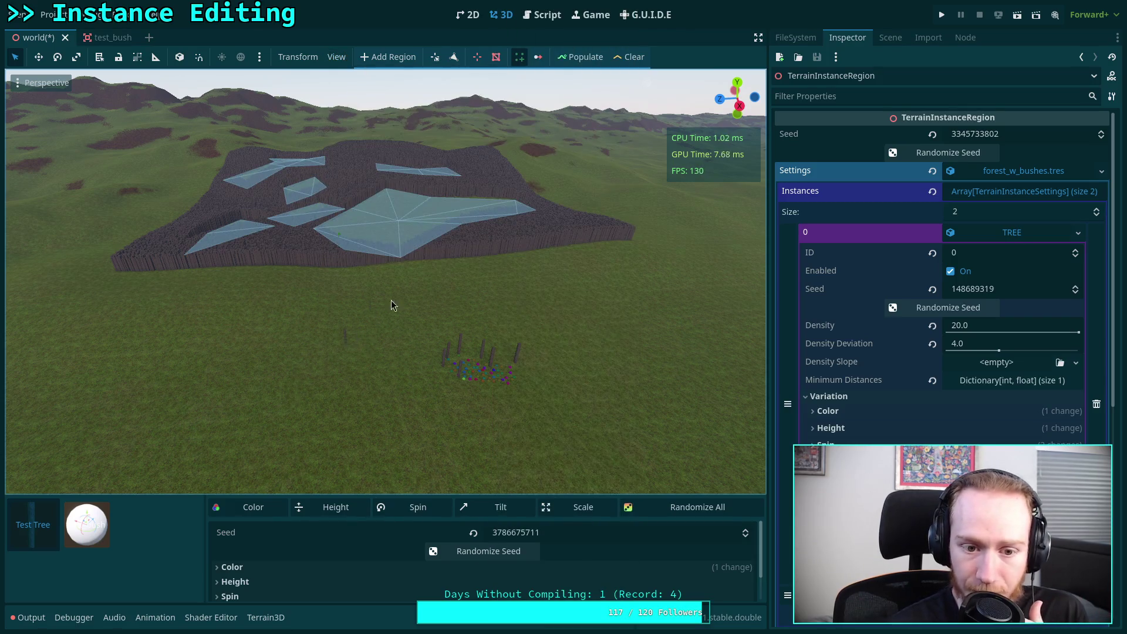
left_click(519, 57)
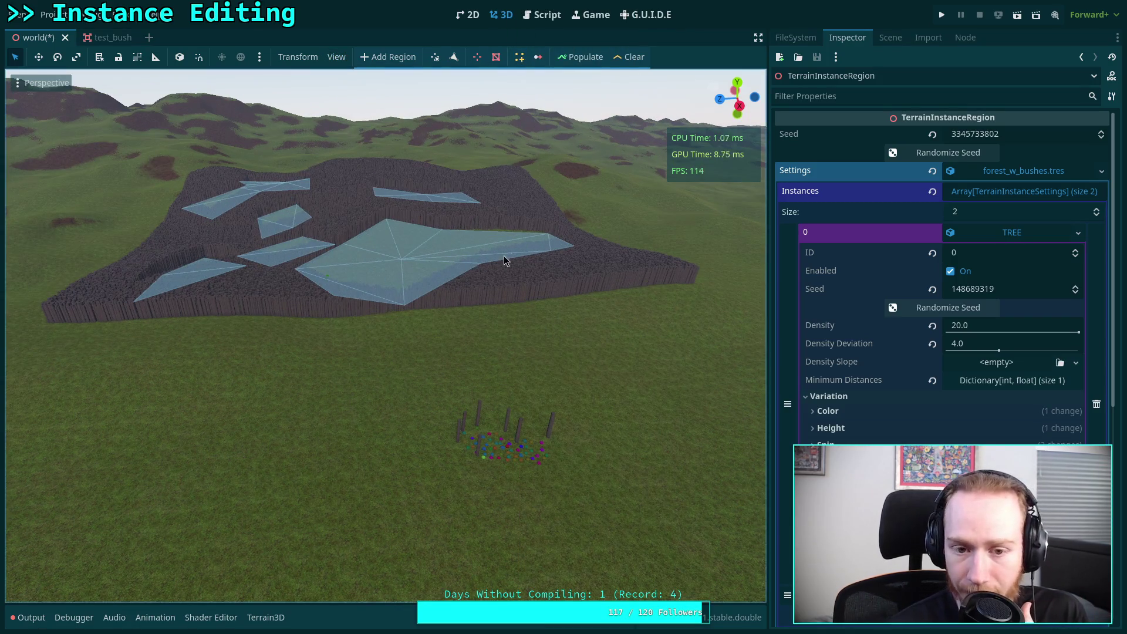
key("KP_7")
scroll(317, 276, "down", 5)
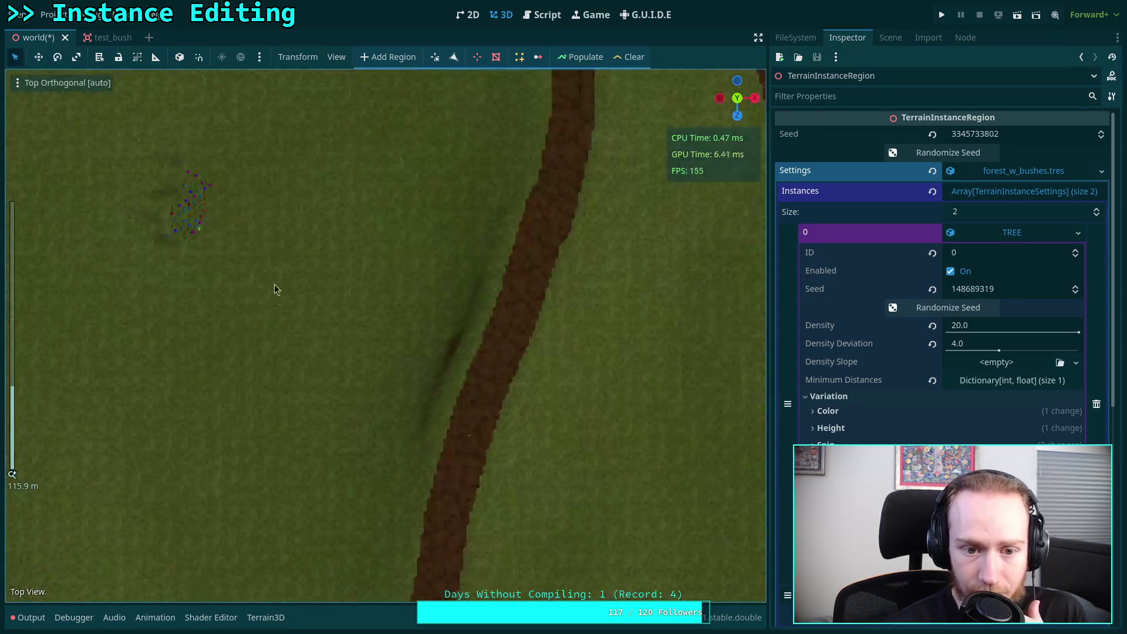
left_click_drag(312, 291, 552, 318)
scroll(552, 305, "down", 4)
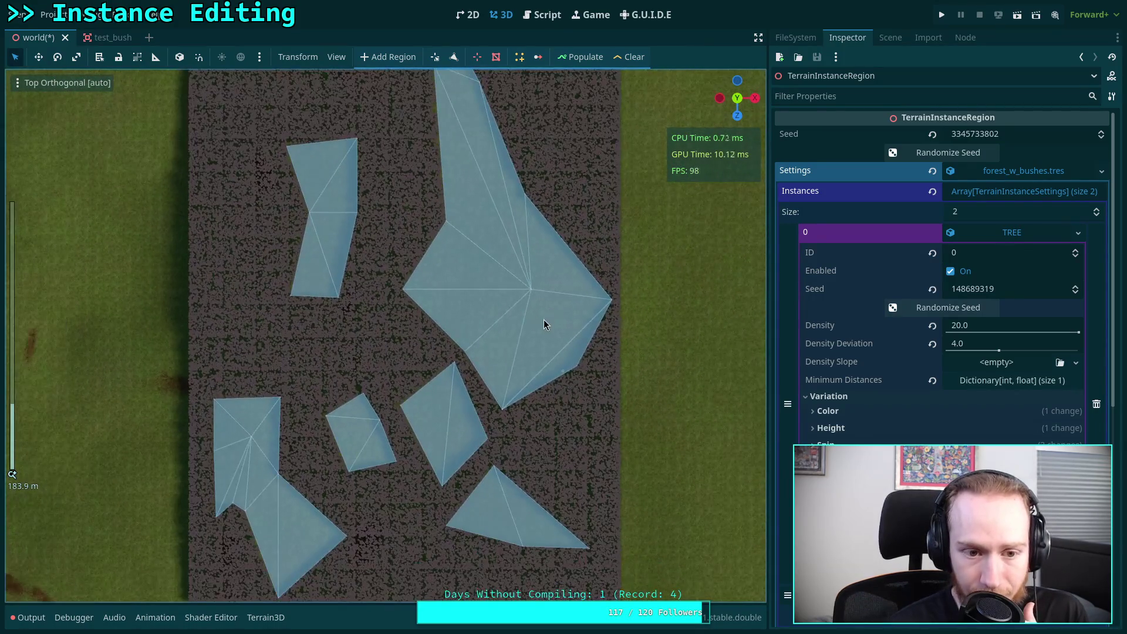
left_click(542, 15)
left_click(340, 404)
left_click_drag(281, 446, 153, 421)
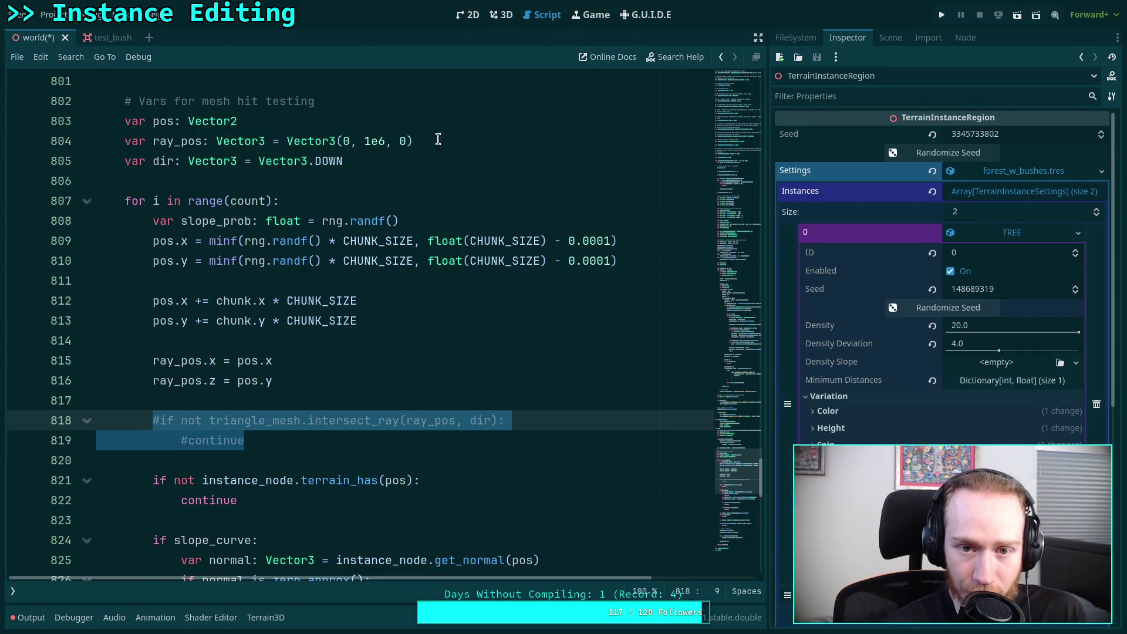
left_click(502, 14)
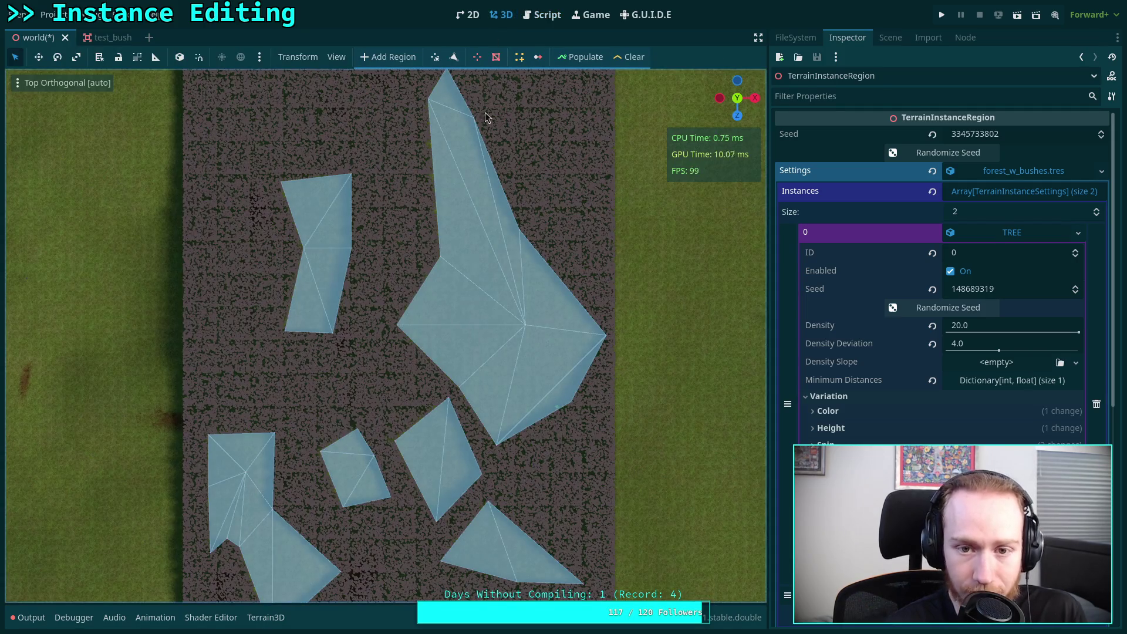
left_click(541, 16)
left_click(337, 403)
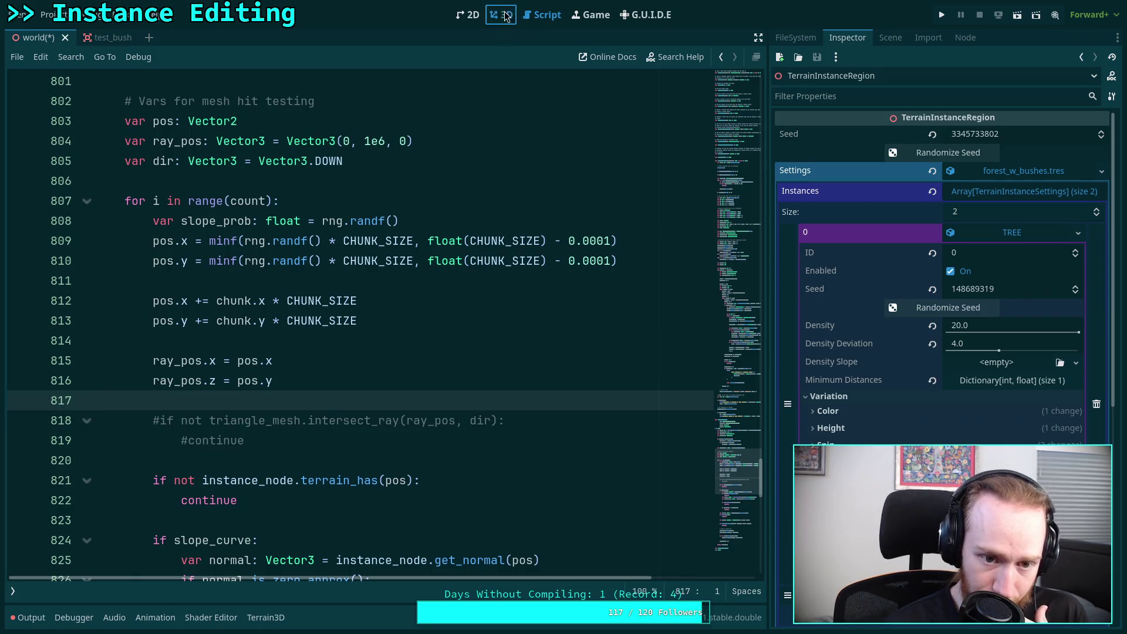
left_click(502, 15)
scroll(390, 296, "up", 3)
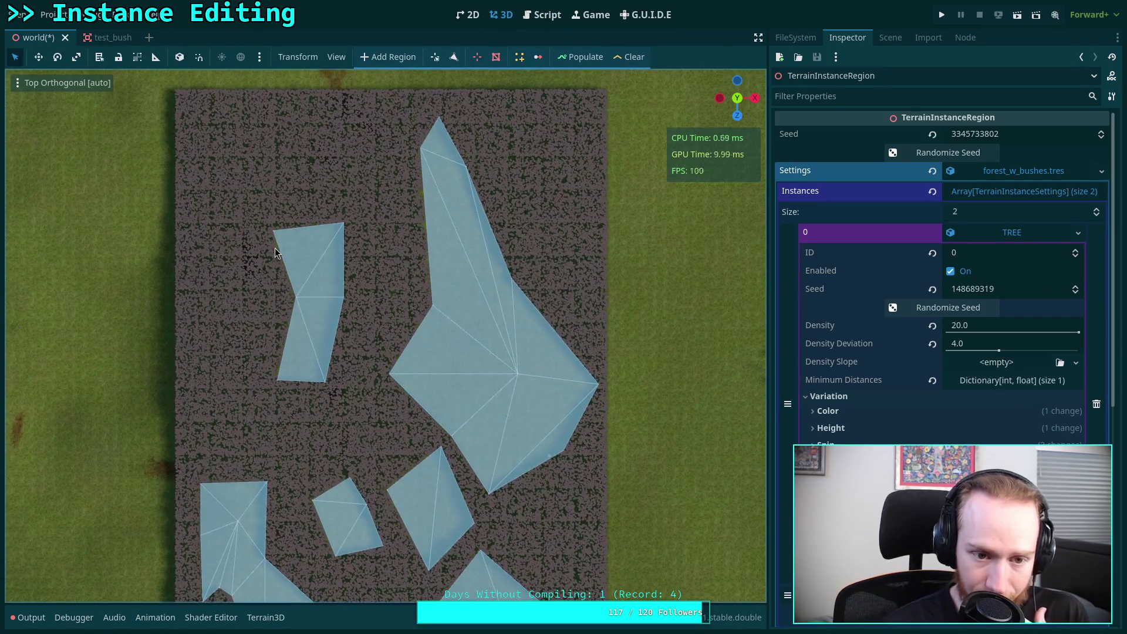
scroll(343, 330, "up", 5)
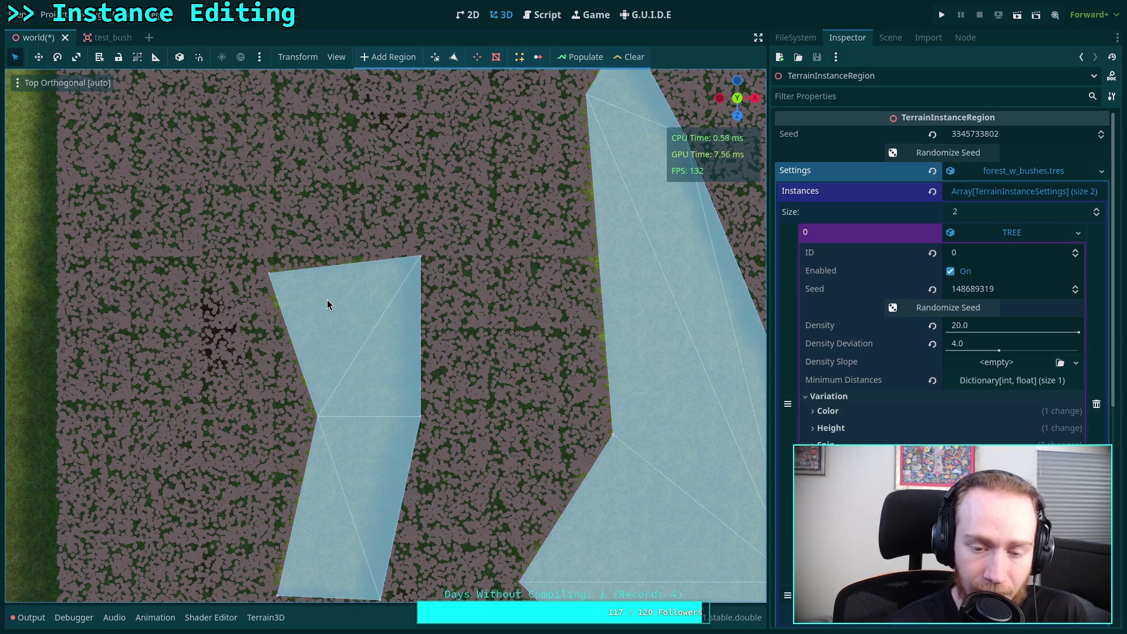
scroll(326, 300, "down", 6)
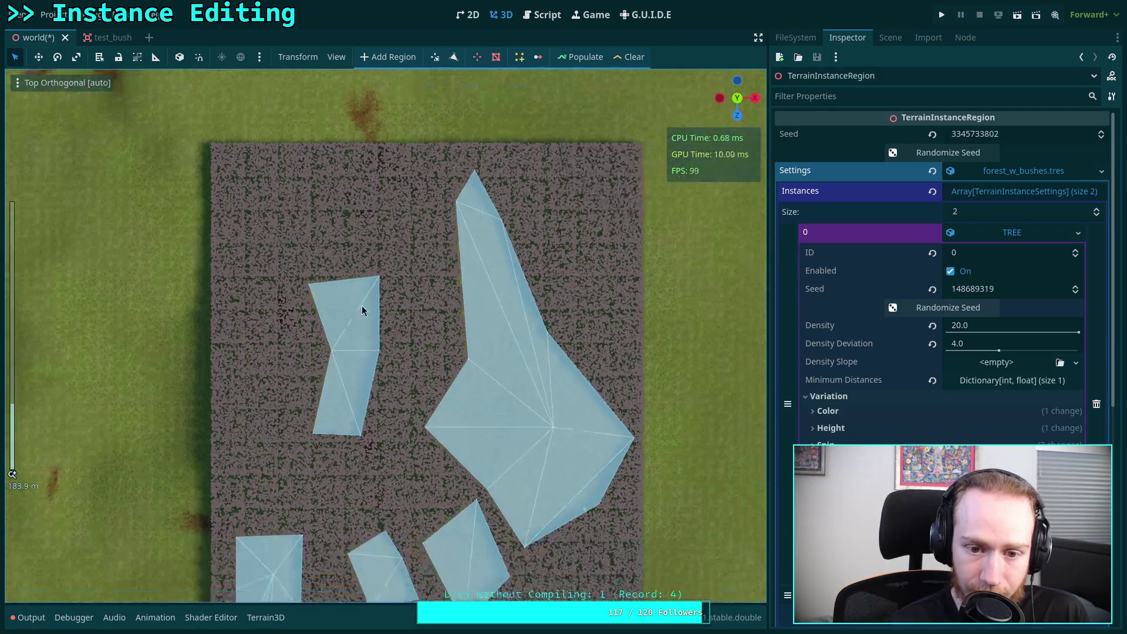
scroll(370, 344, "up", 8)
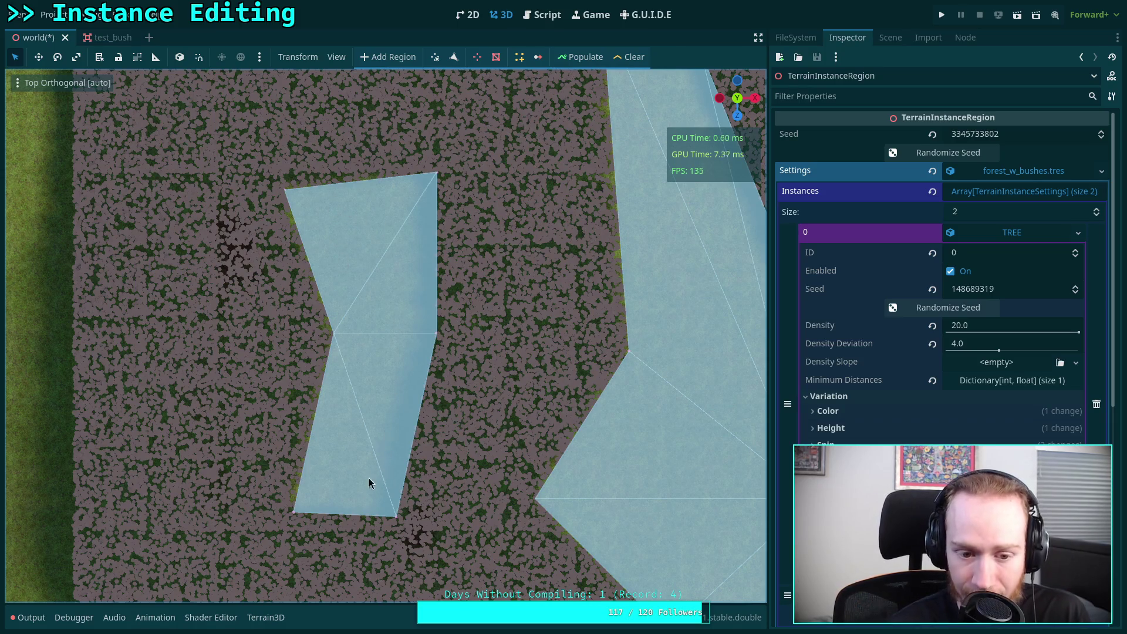
left_click_drag(340, 418, 322, 457)
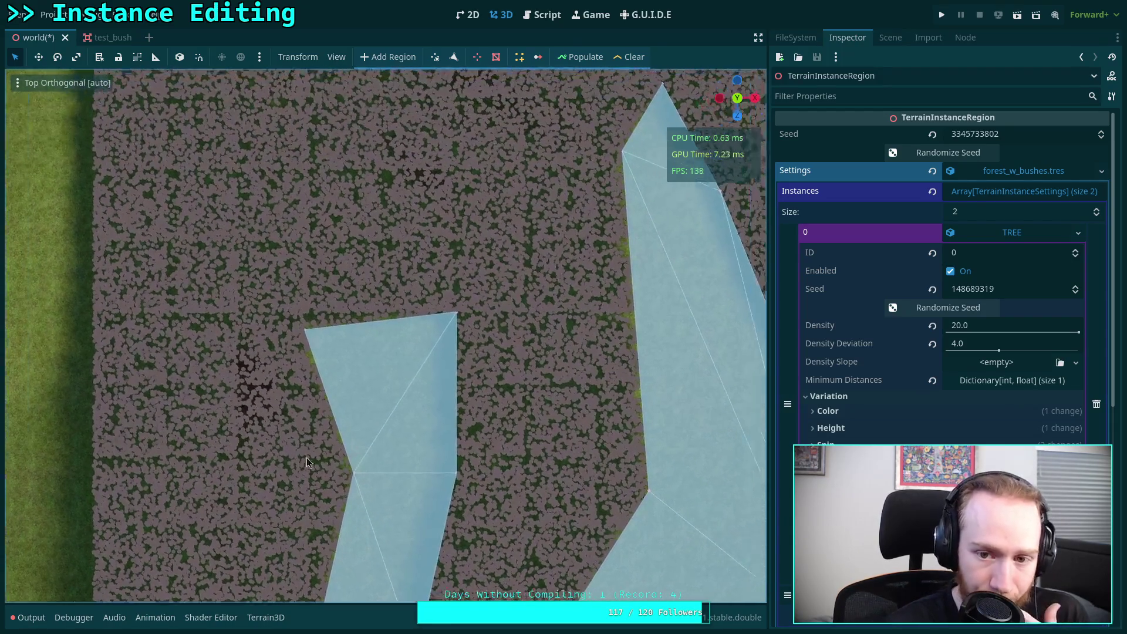
scroll(317, 458, "down", 5)
scroll(294, 464, "down", 3)
scroll(335, 370, "up", 5)
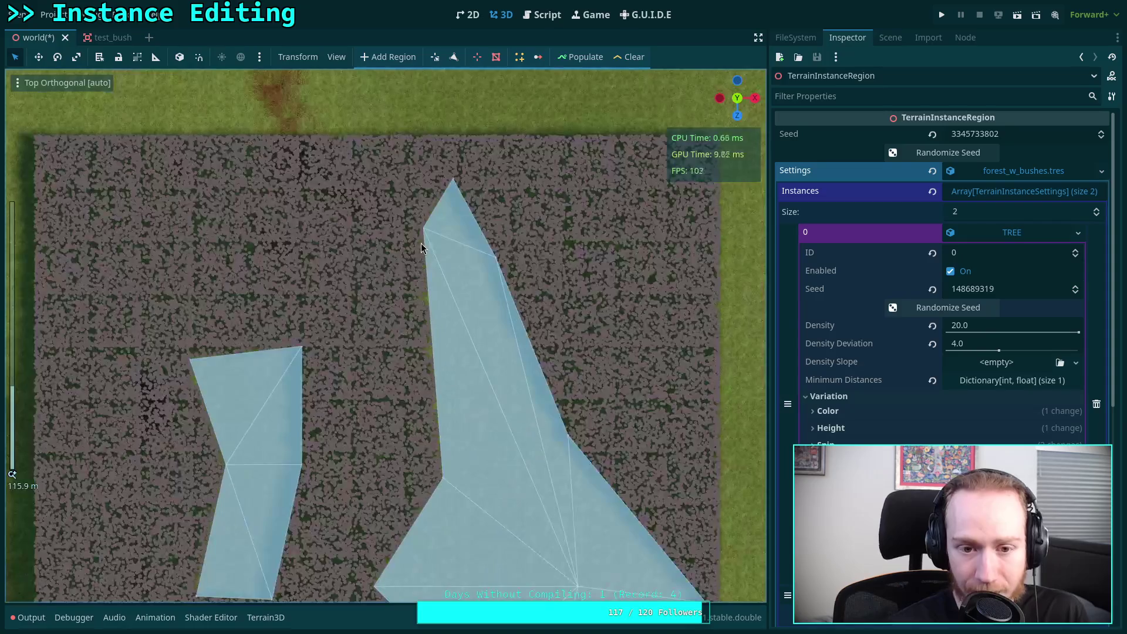
scroll(422, 379, "up", 5)
mouse_move(456, 375)
left_mouse_down()
mouse_move(516, 350)
mouse_move(568, 359)
mouse_move(508, 351)
left_mouse_up()
scroll(568, 359, "up", 2)
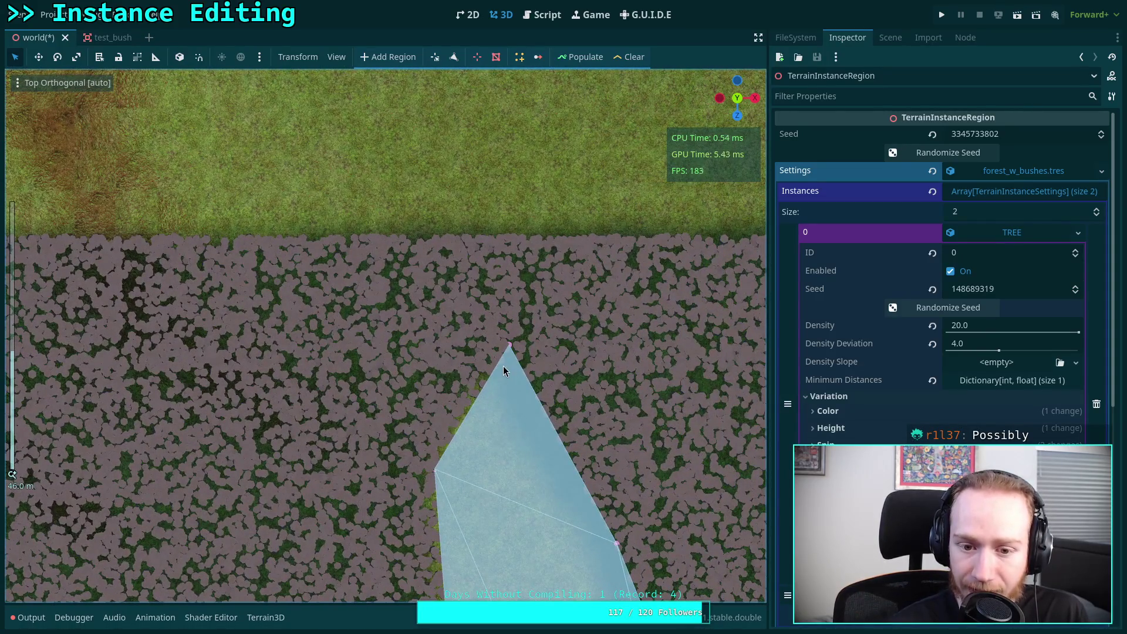
scroll(388, 340, "down", 10)
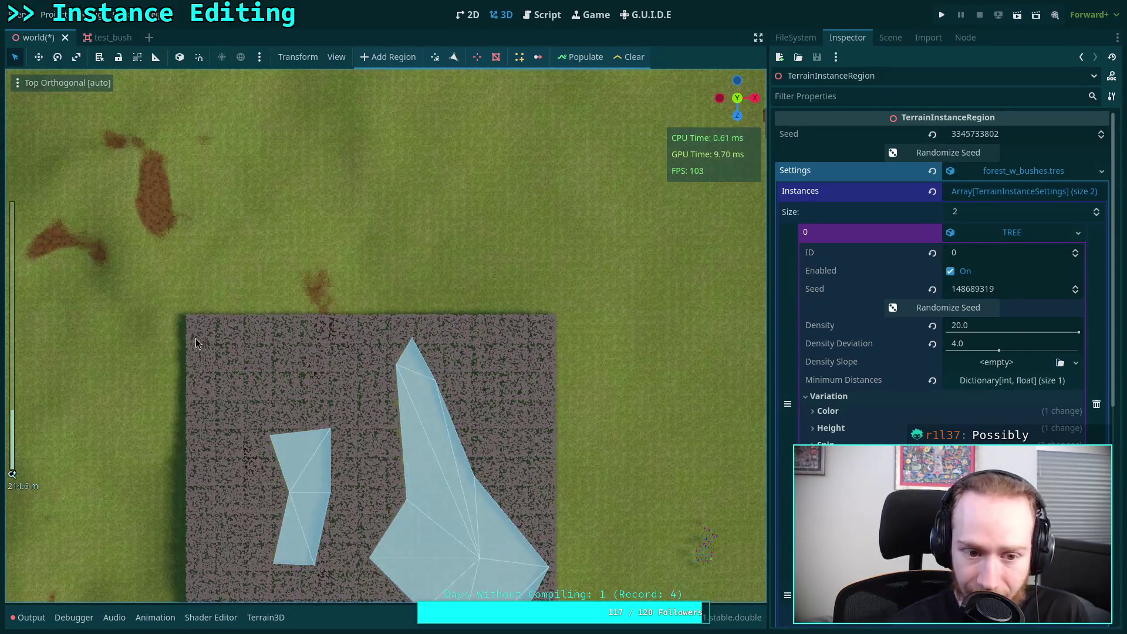
scroll(498, 381, "up", 10)
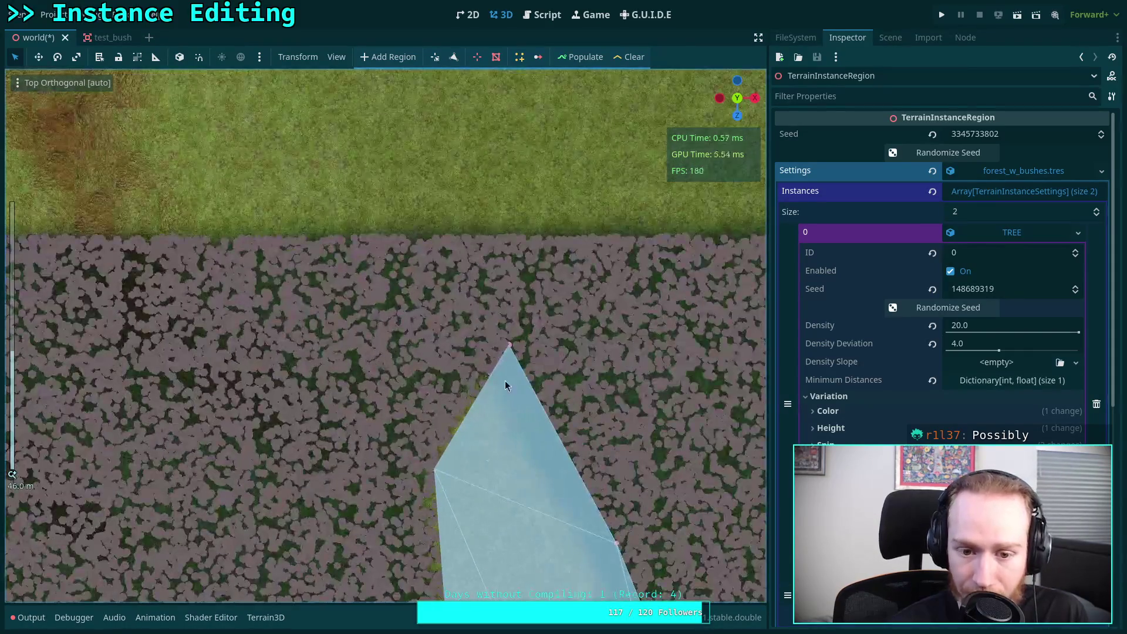
scroll(497, 382, "up", 6)
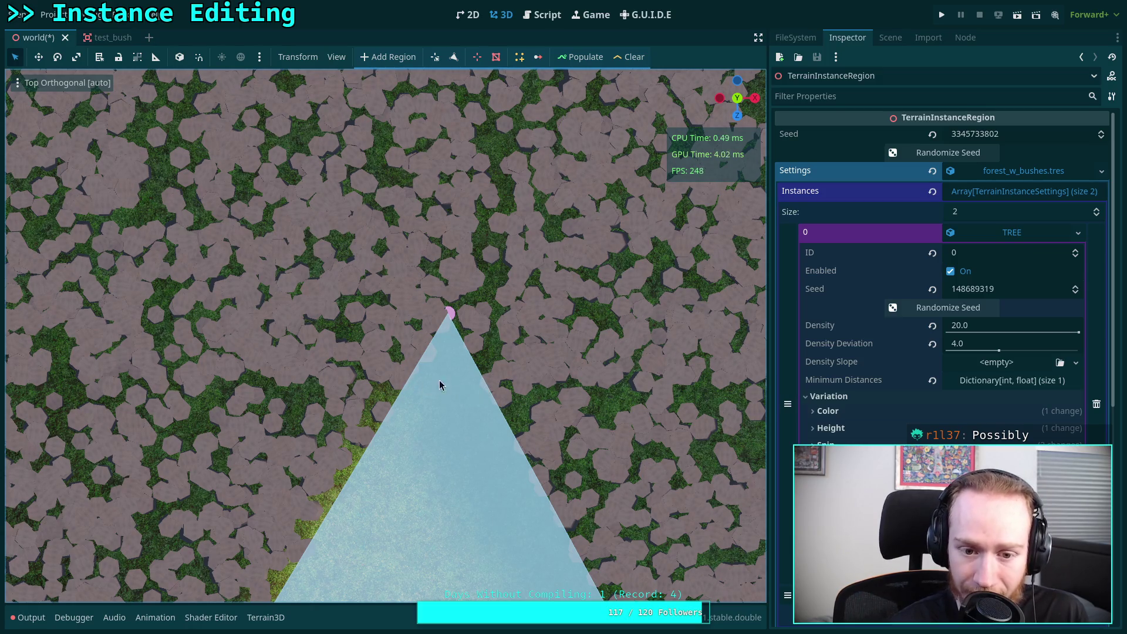
scroll(447, 375, "down", 5)
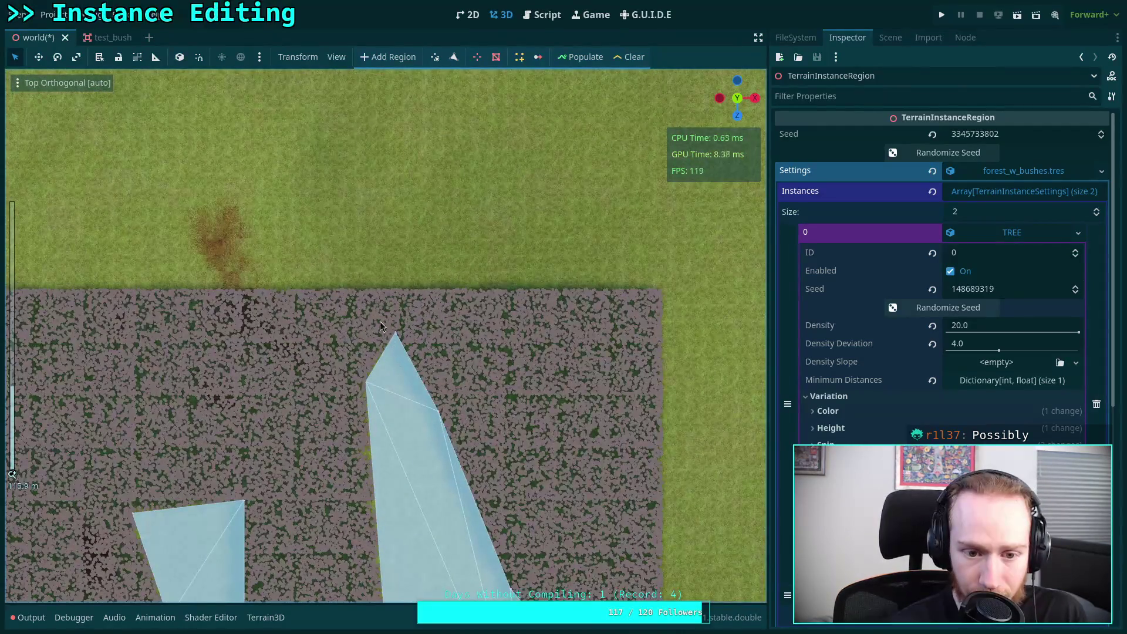
scroll(391, 312, "down", 3)
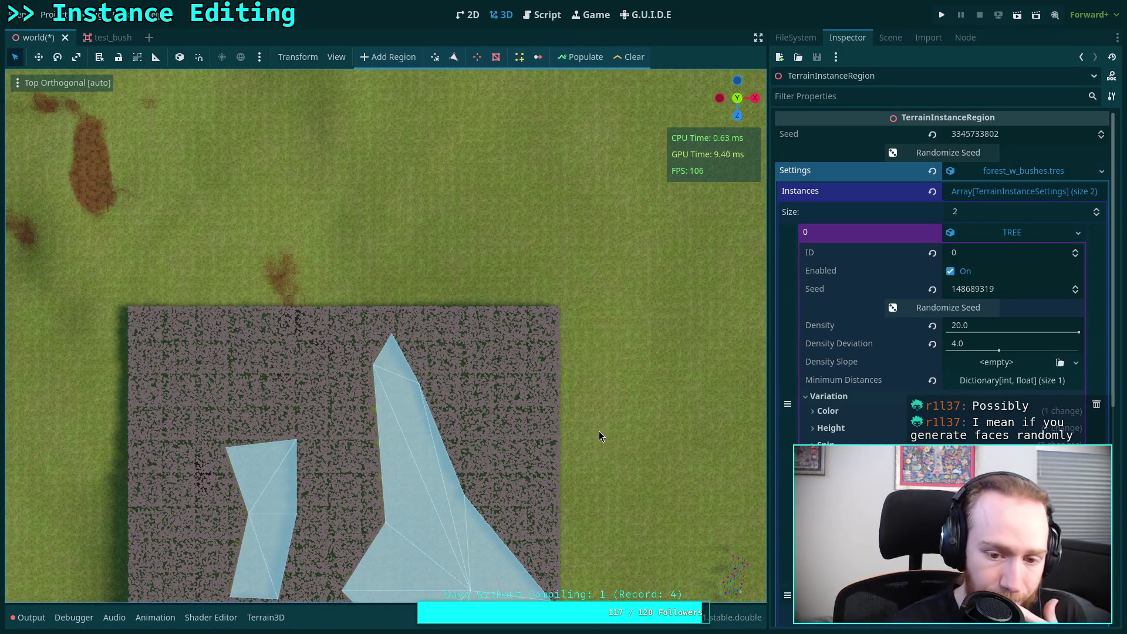
left_click_drag(600, 431, 552, 241)
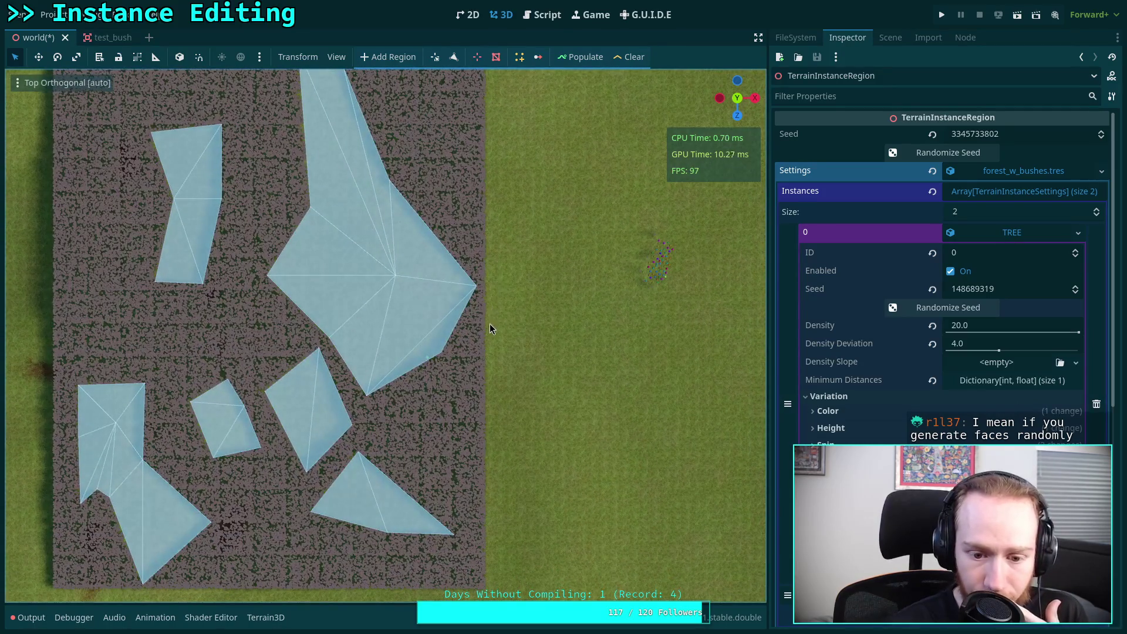
scroll(491, 328, "up", 4)
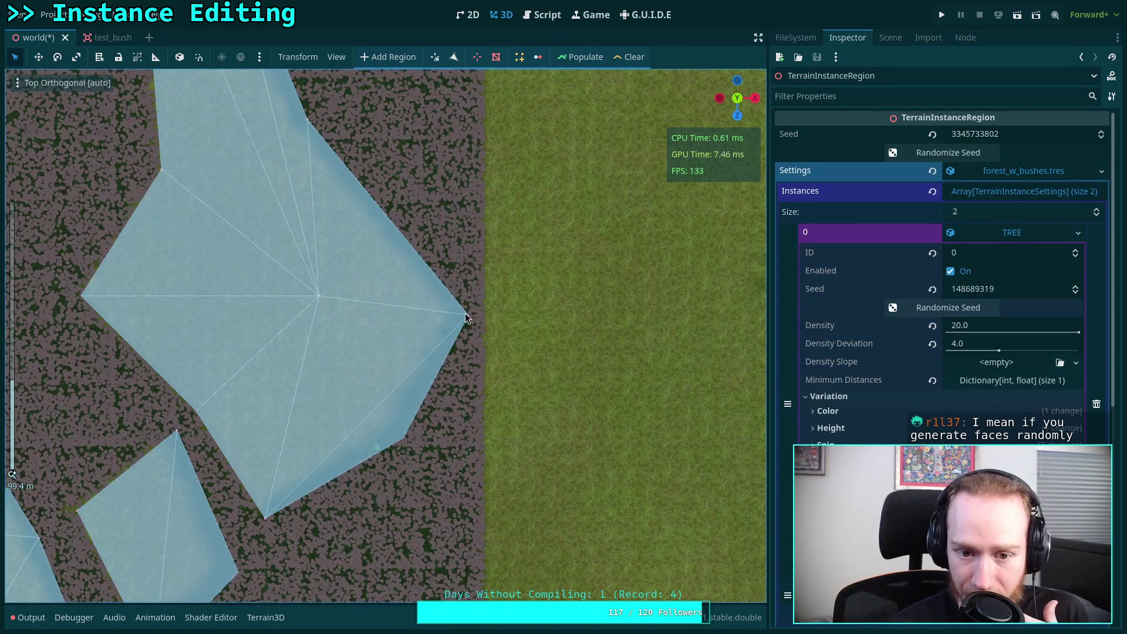
scroll(470, 383, "up", 2)
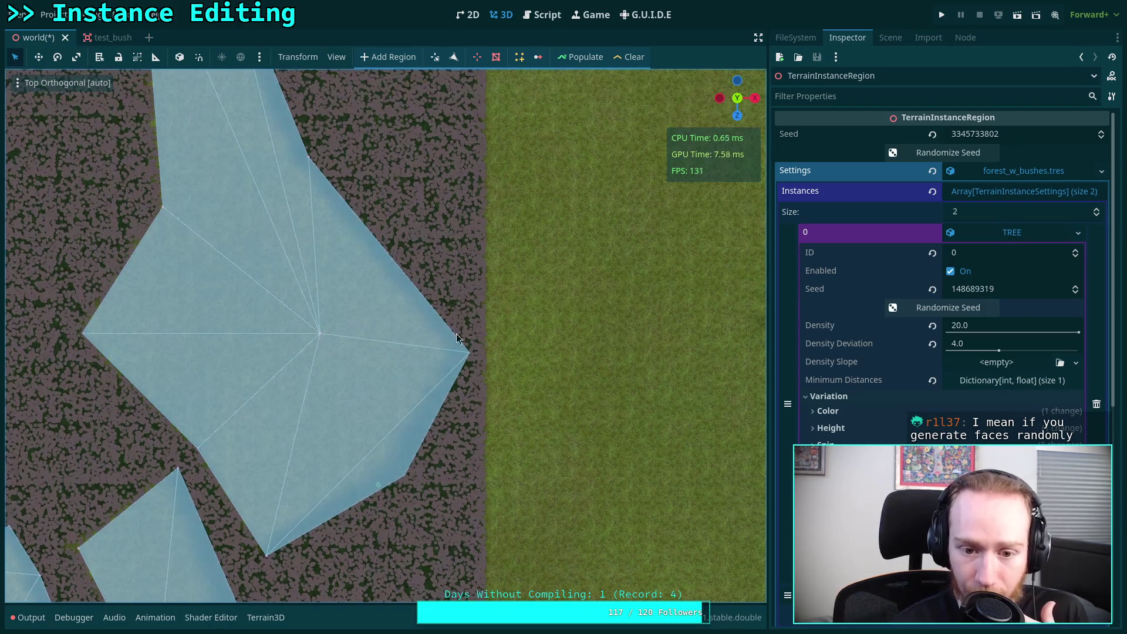
scroll(449, 353, "down", 5)
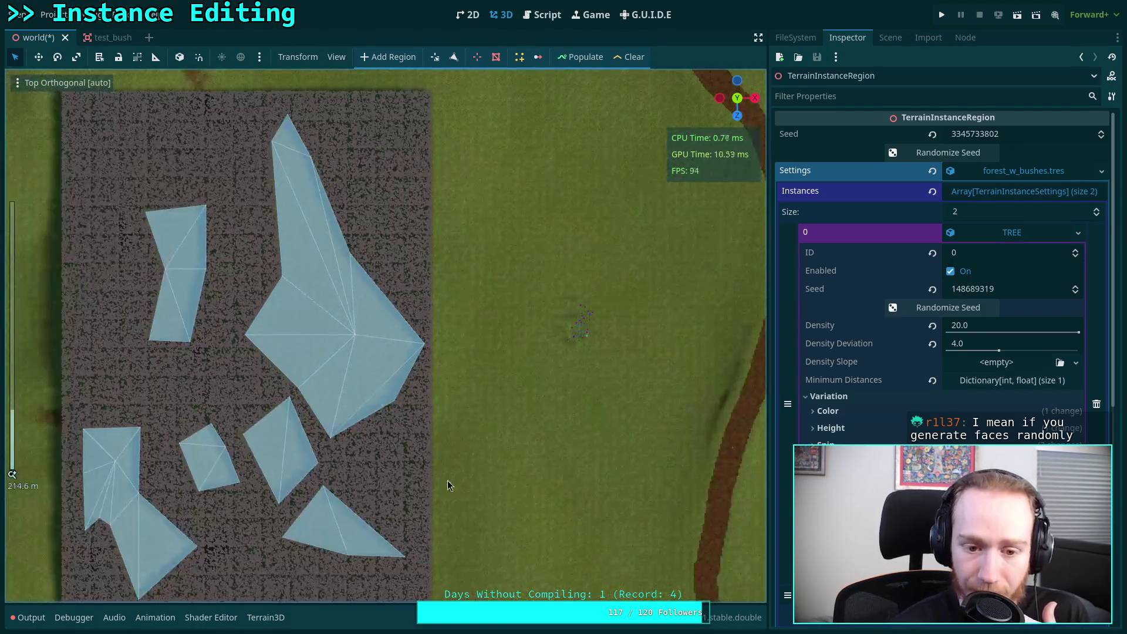
scroll(411, 351, "up", 9)
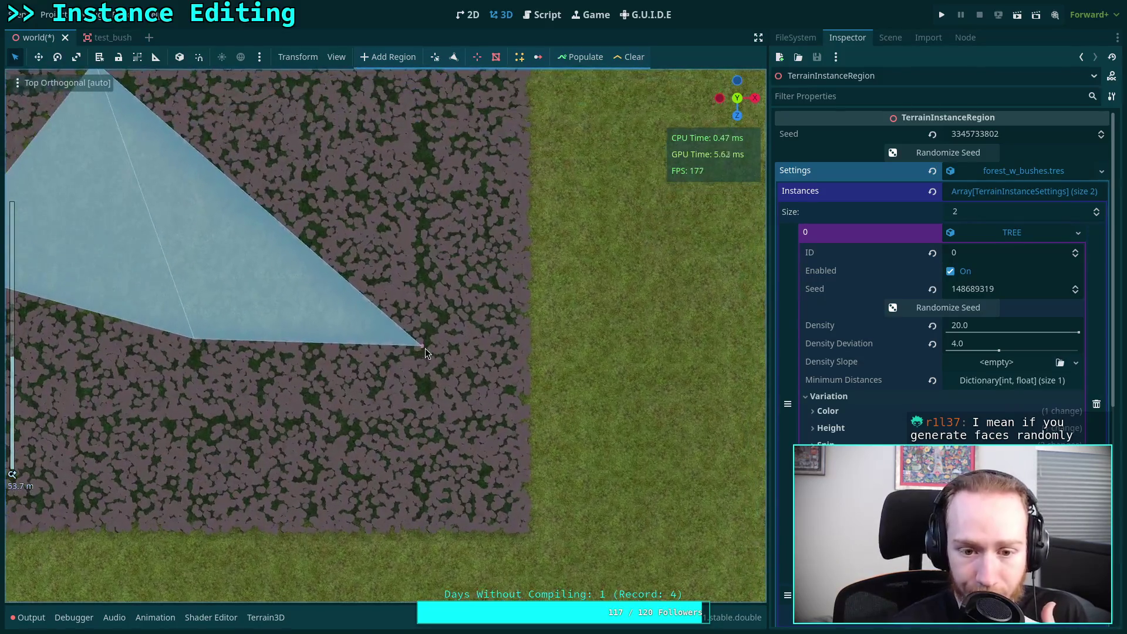
scroll(424, 349, "up", 4)
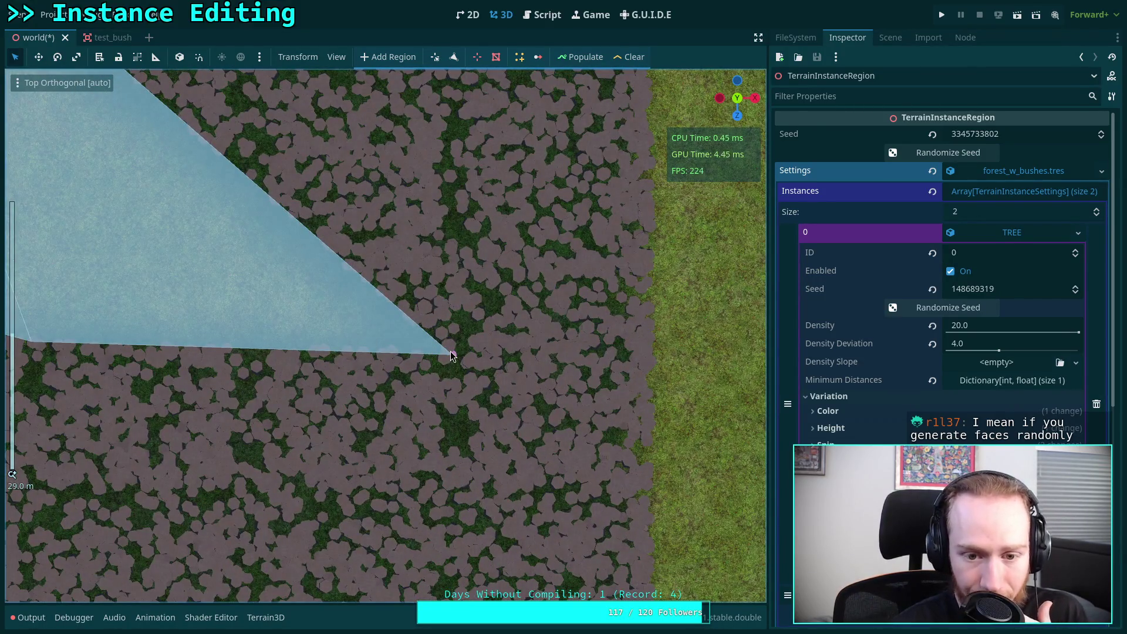
scroll(454, 365, "down", 15)
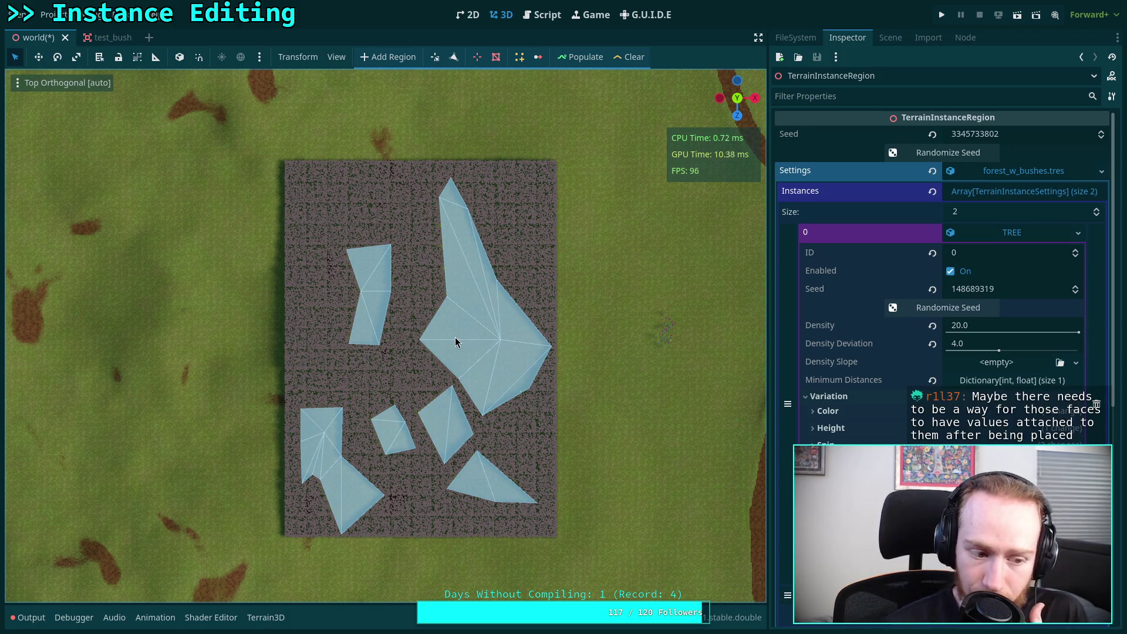
left_click_drag(456, 337, 367, 354)
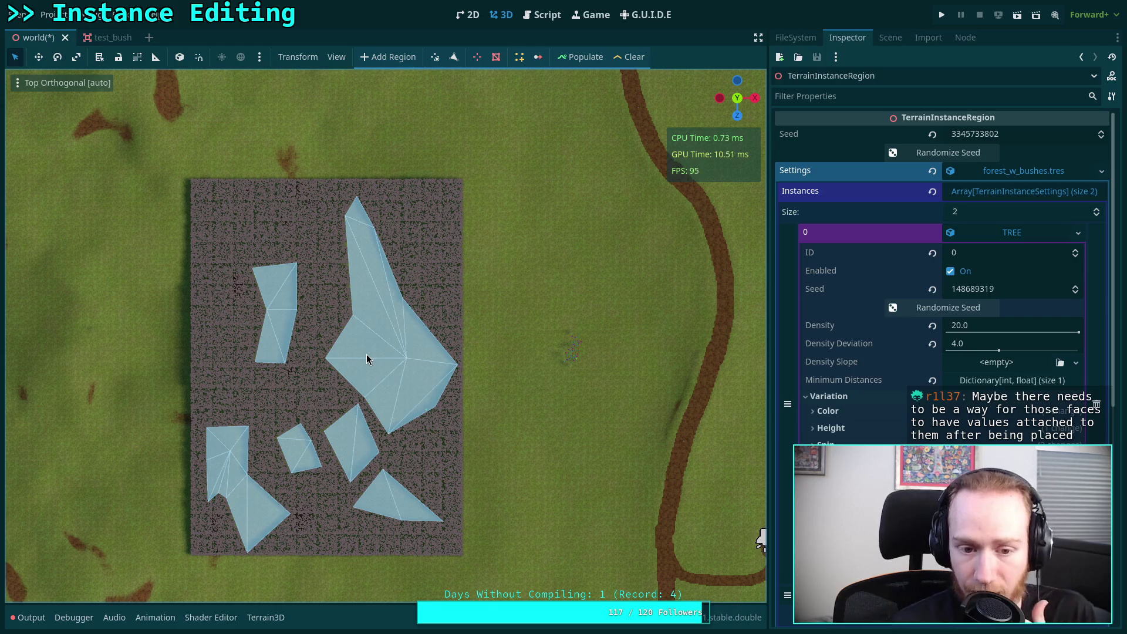
scroll(367, 354, "up", 3)
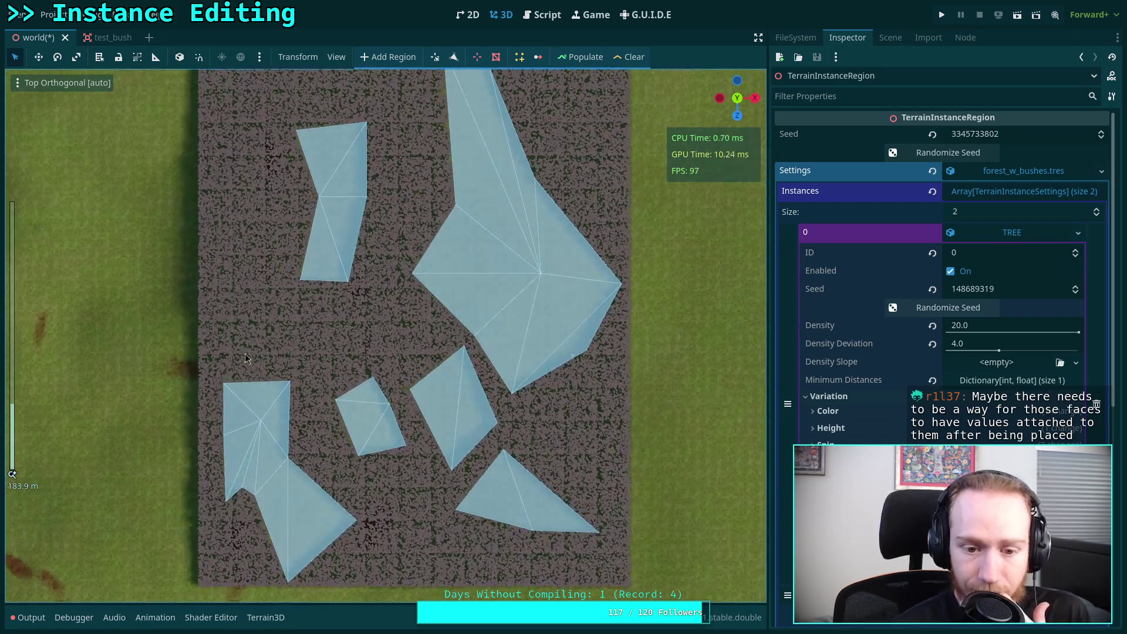
left_click_drag(389, 375, 393, 421)
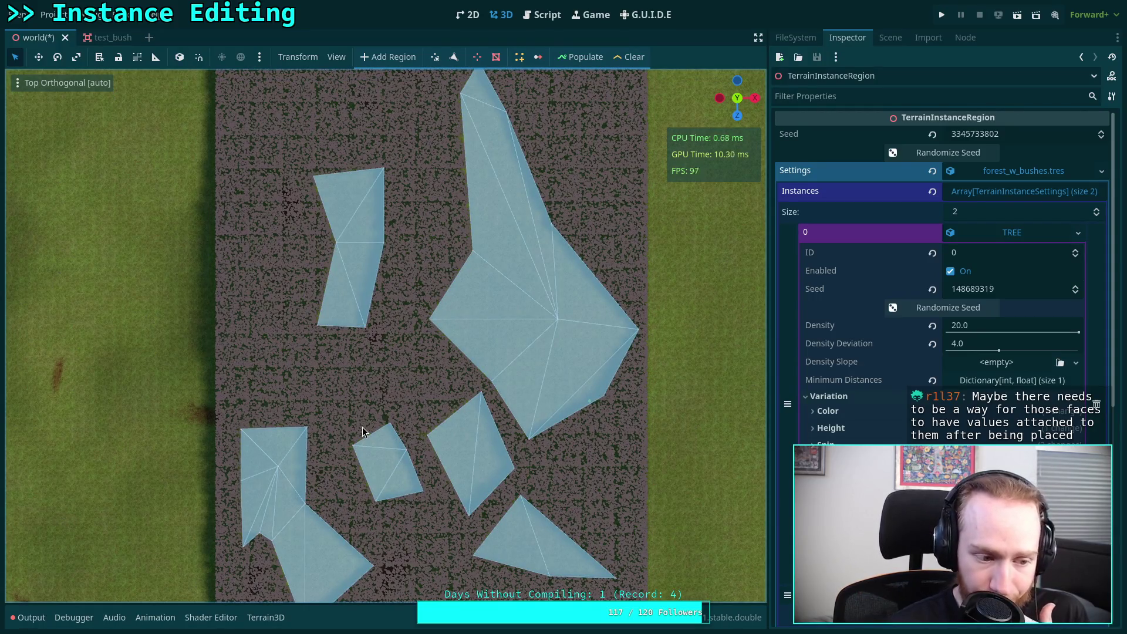
mouse_move(429, 375)
left_mouse_down()
mouse_move(364, 443)
mouse_move(389, 368)
left_mouse_up()
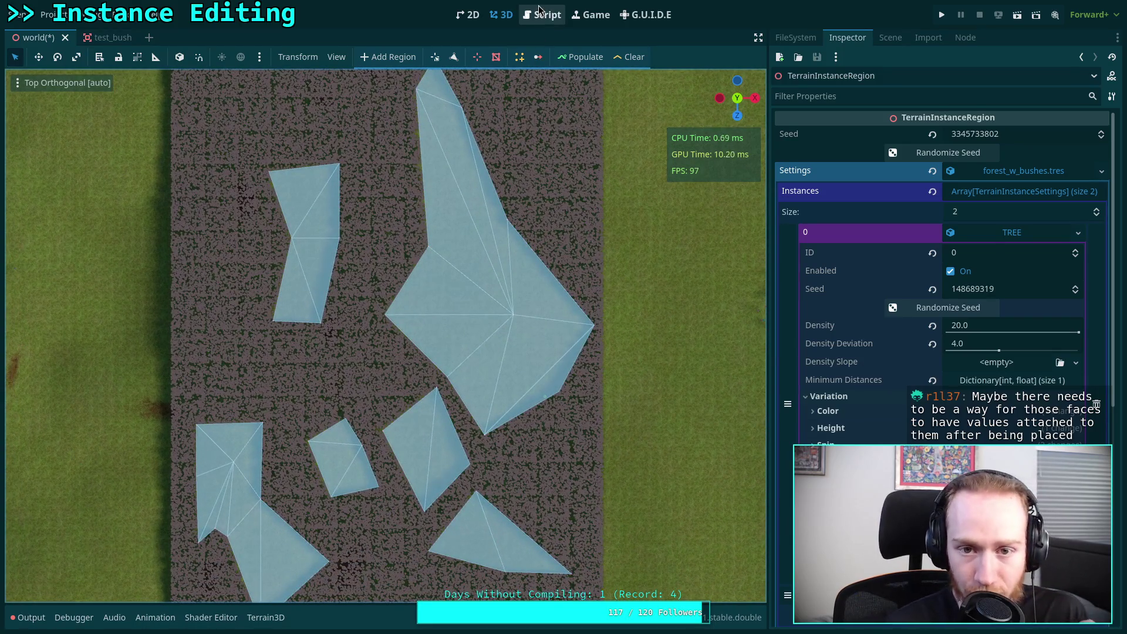
Step: Inspect the commented-out triangle_mesh ray test on lines 818–819, then return to the 3D view
left_click(541, 15)
left_click_drag(262, 440, 154, 421)
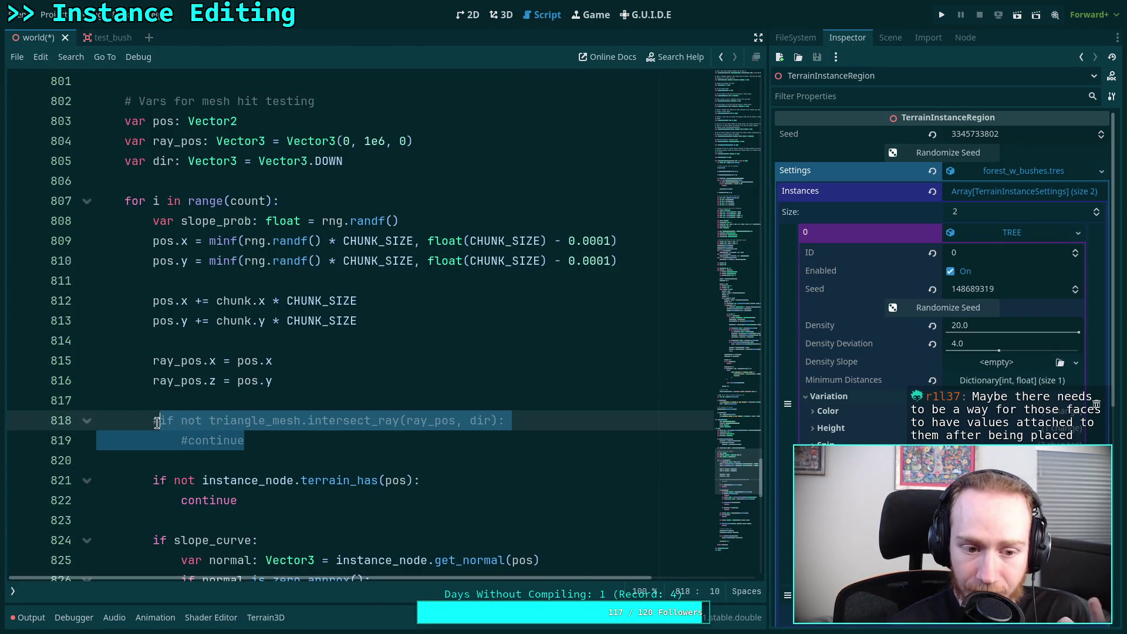
double_click(234, 420)
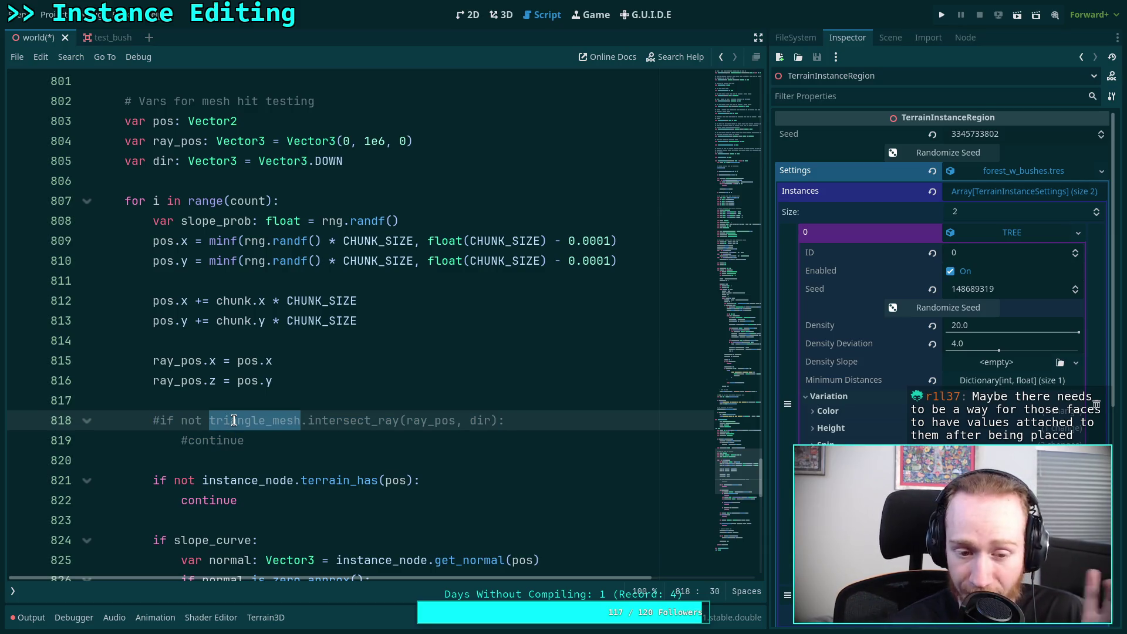
left_click(508, 16)
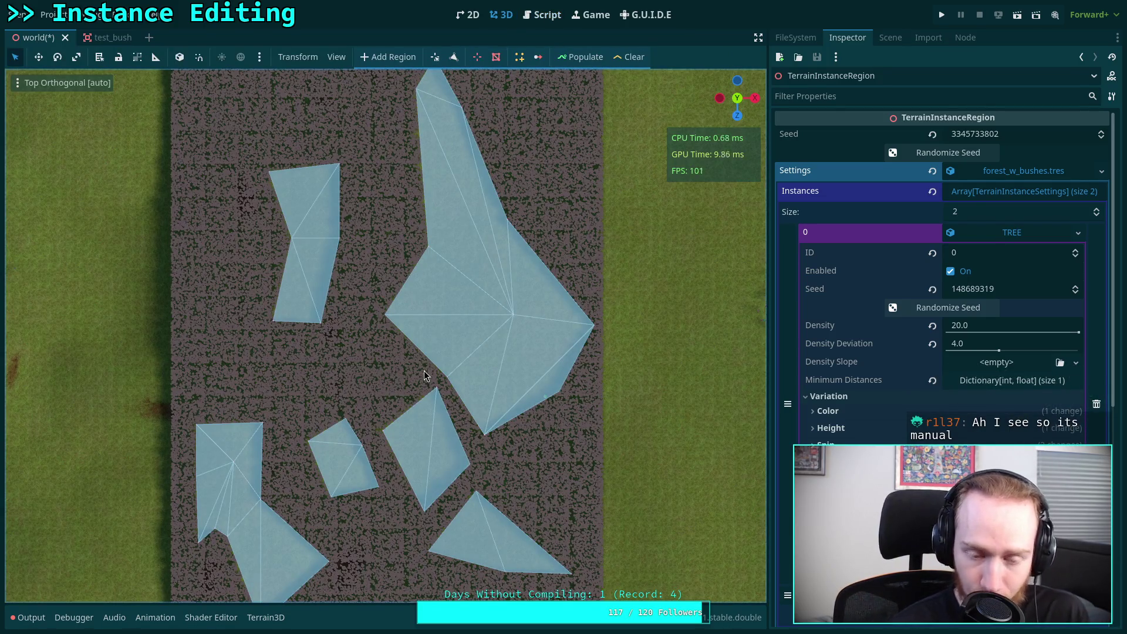
left_click(527, 16)
left_click(502, 14)
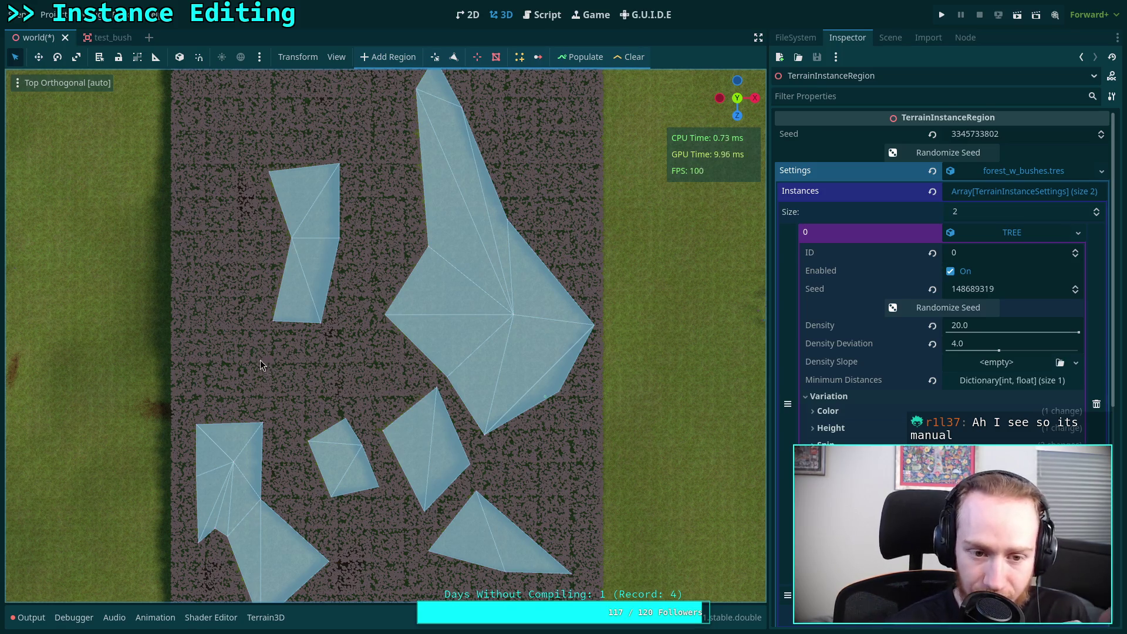
scroll(259, 426, "up", 4)
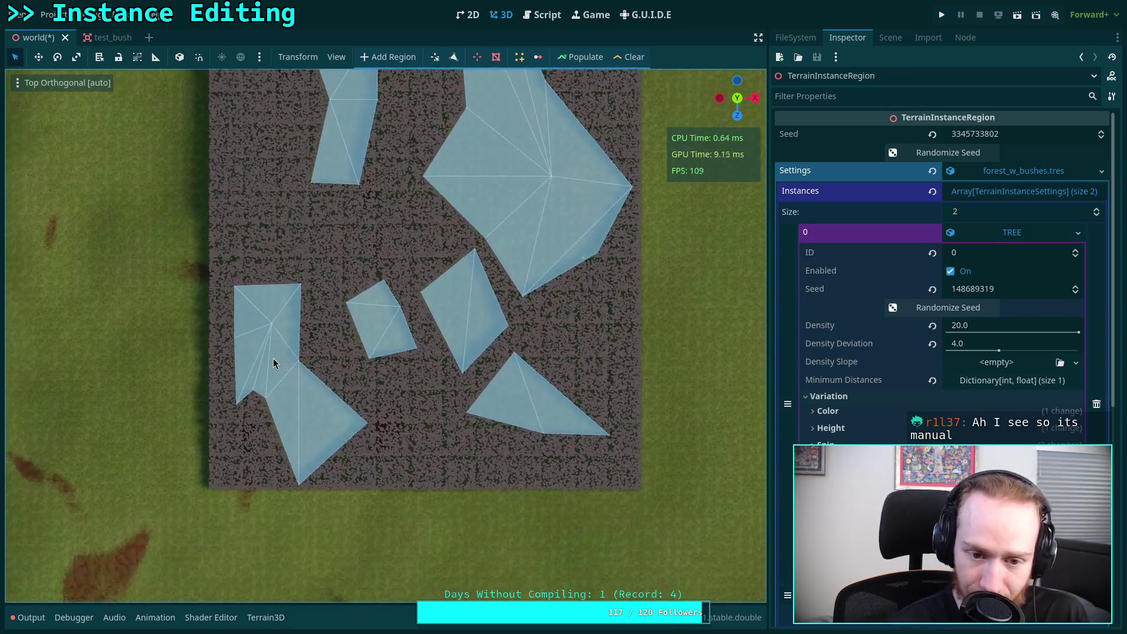
scroll(273, 362, "up", 5)
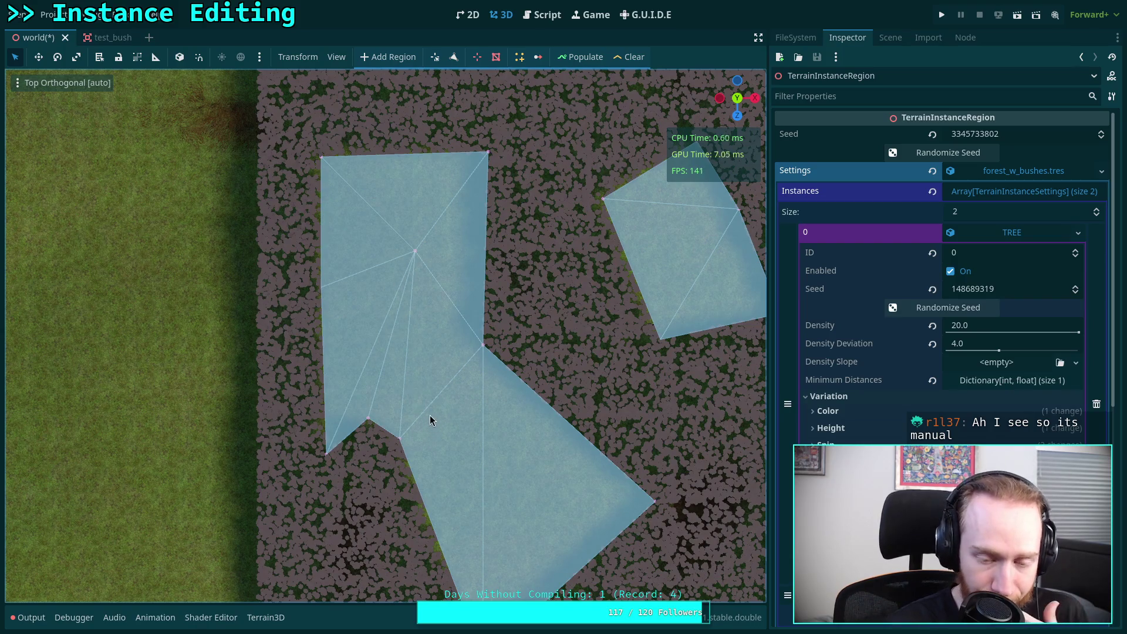
scroll(283, 400, "down", 8)
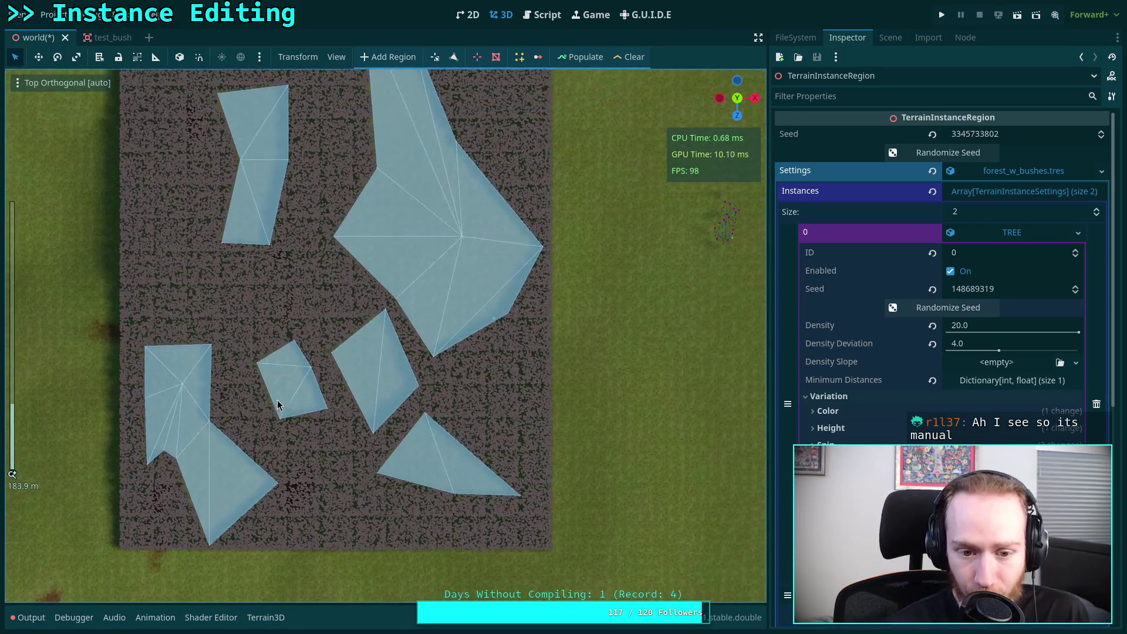
scroll(276, 396, "up", 1)
scroll(351, 414, "up", 3)
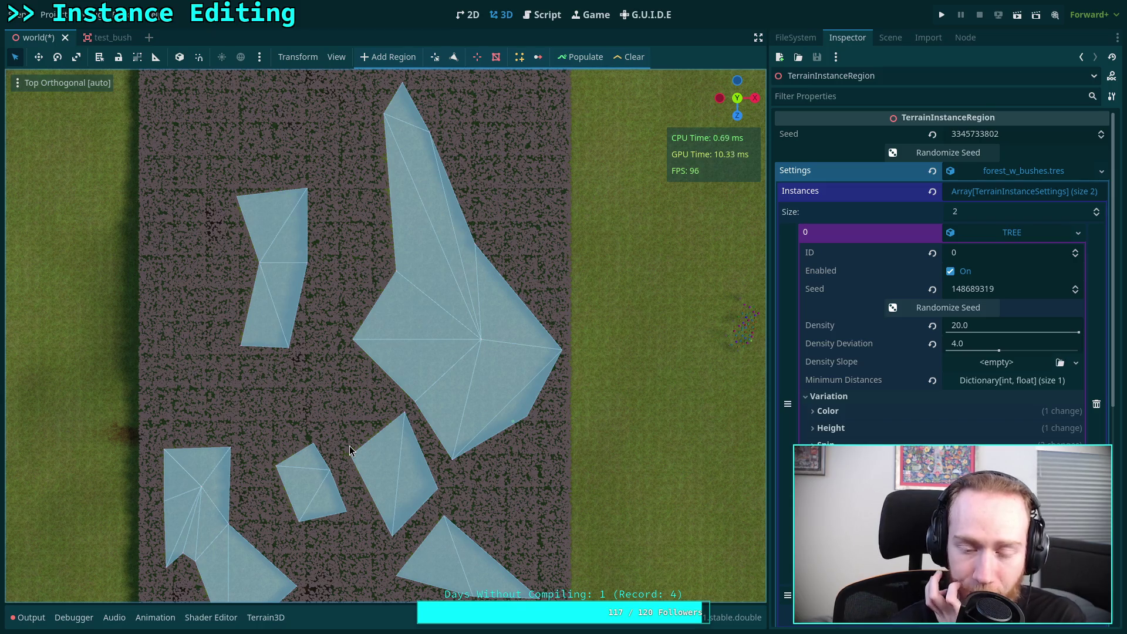
left_click_drag(375, 353, 347, 399)
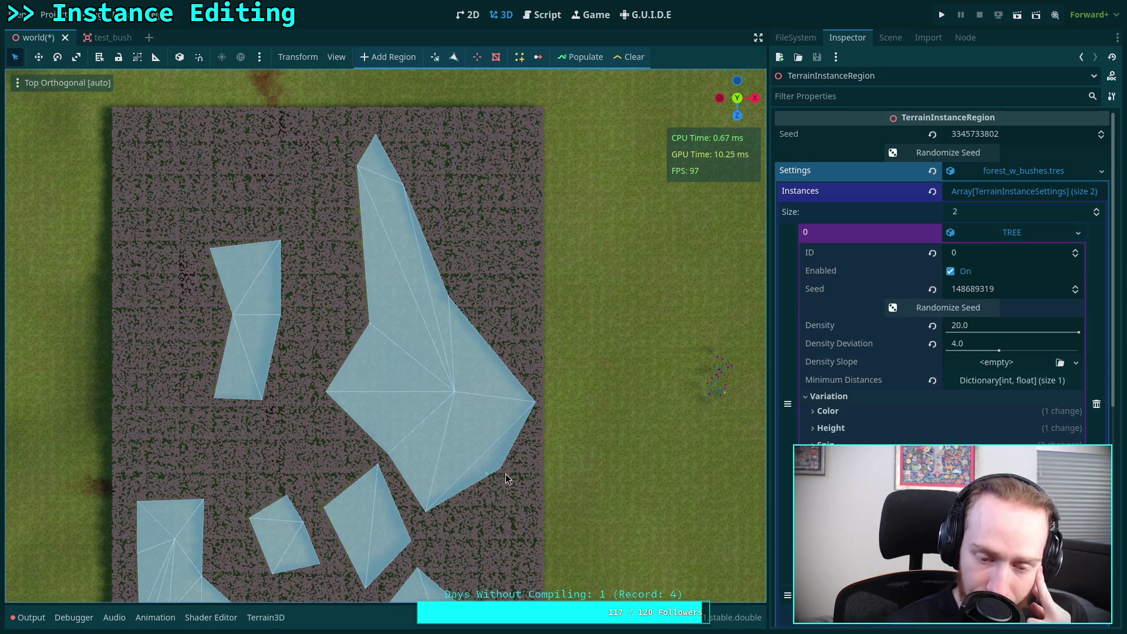
mouse_move(501, 473)
left_mouse_down()
mouse_move(496, 443)
mouse_move(497, 490)
left_mouse_up()
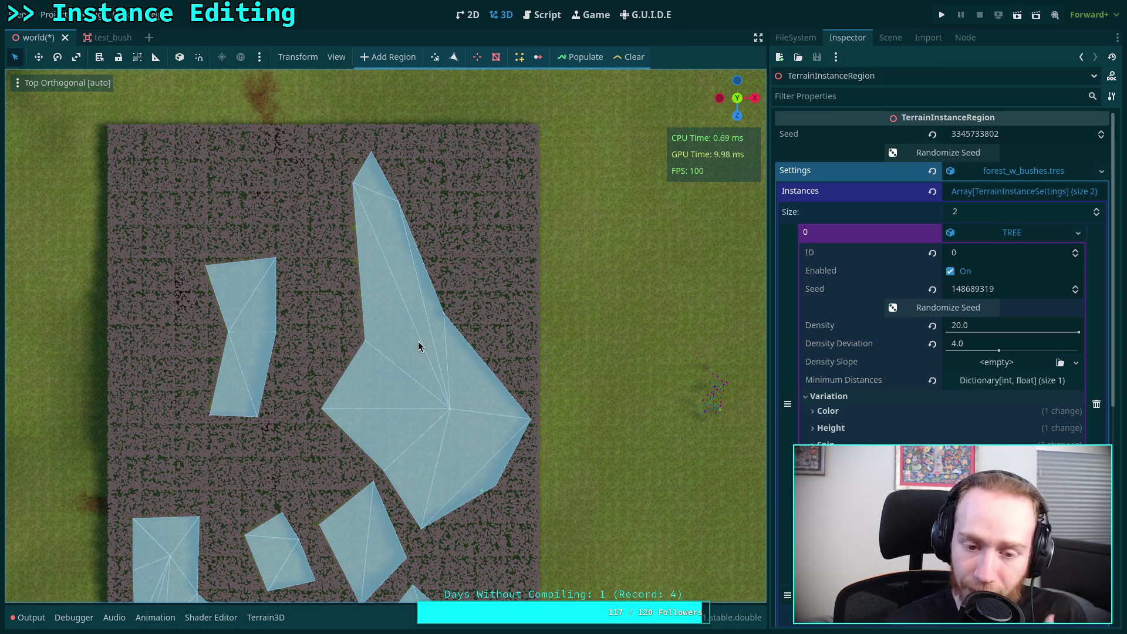
mouse_move(418, 346)
left_mouse_down()
mouse_move(428, 383)
mouse_move(446, 370)
mouse_move(471, 249)
left_mouse_up()
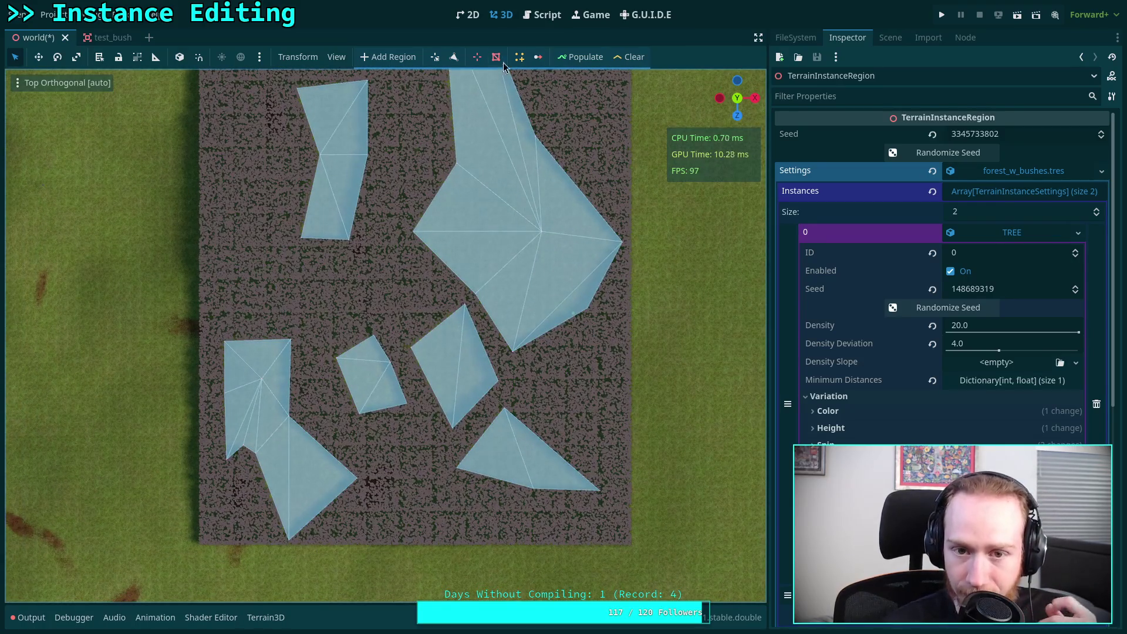
left_click(540, 20)
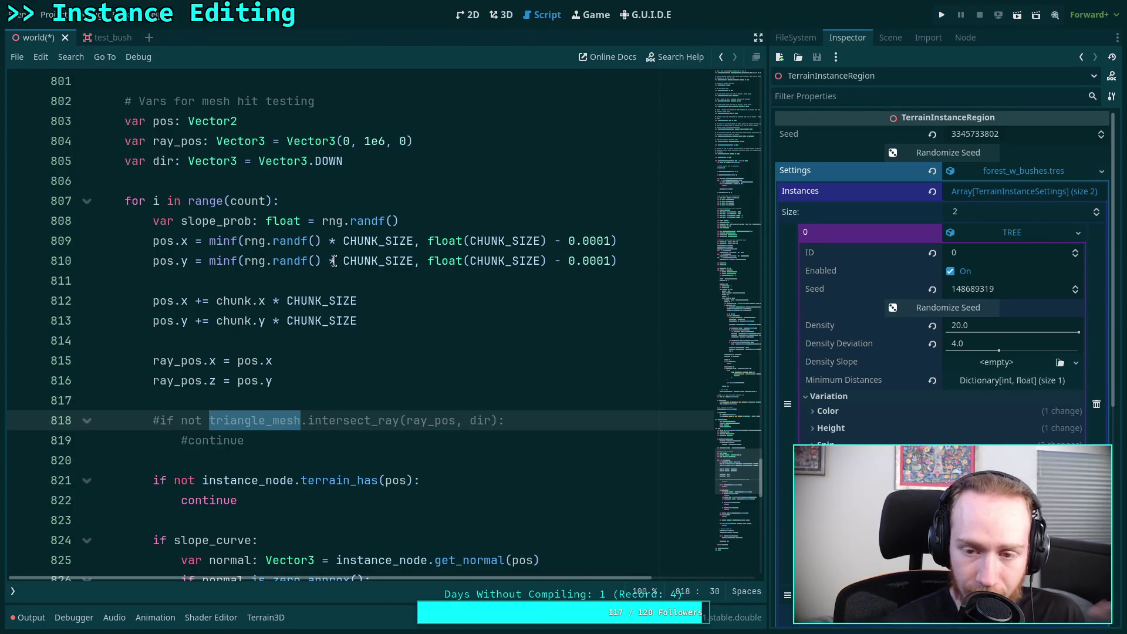
left_click_drag(215, 420, 329, 420)
key("ctrl+F2")
scroll(436, 395, "up", 3)
scroll(431, 396, "down", 3)
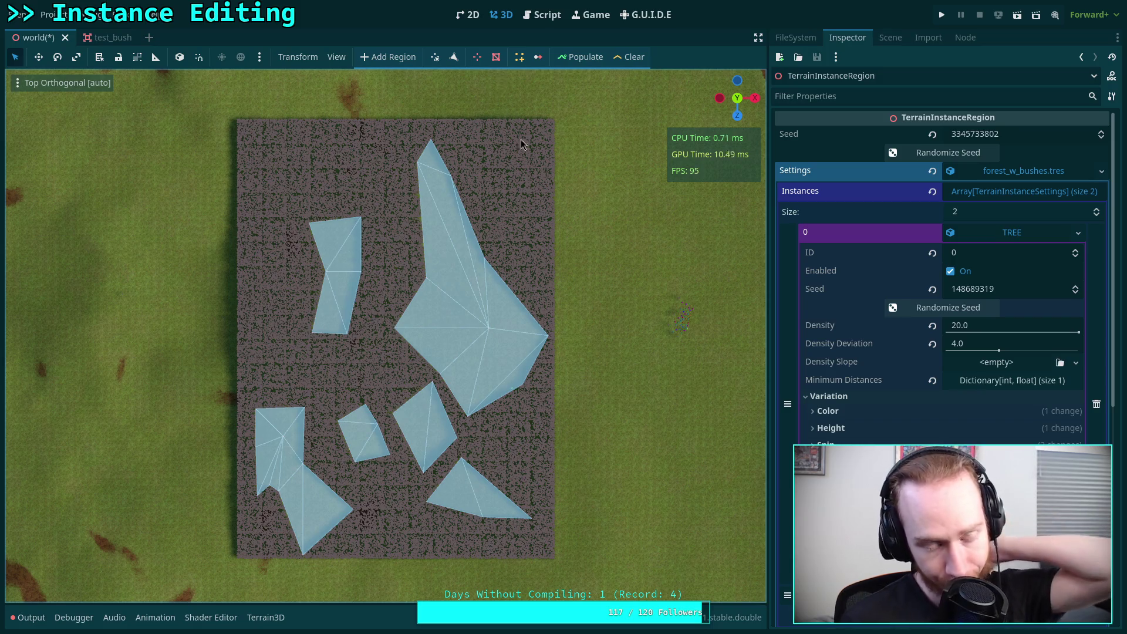
Step: Run git status in the terminal to list the modified files, then return to Godot
key("super+1")
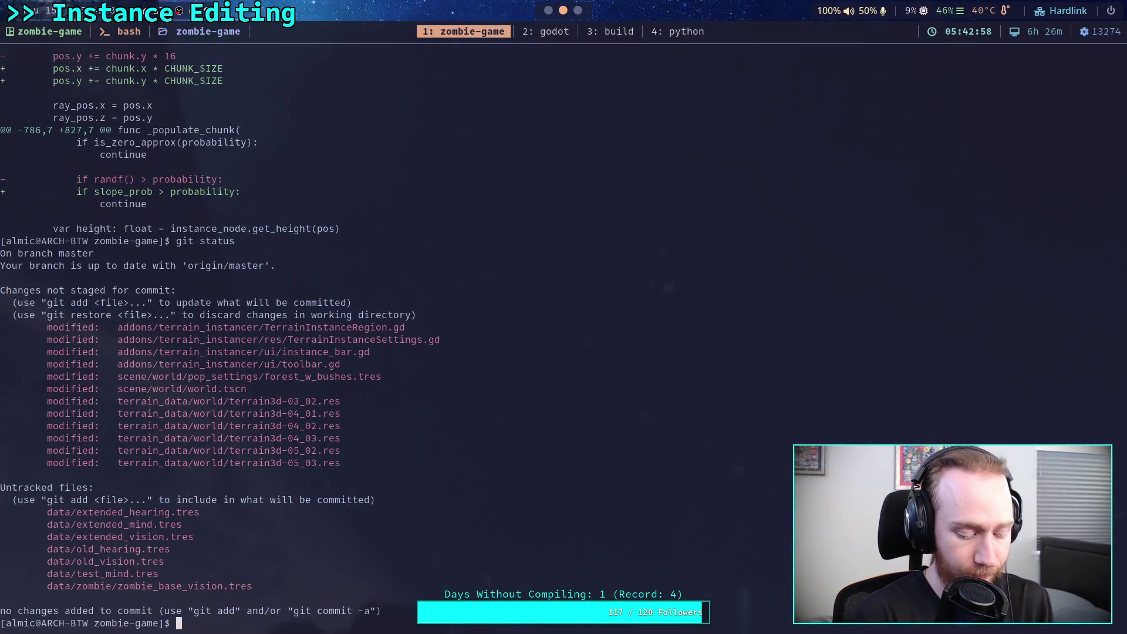
type("git status")
key("Return")
type("git")
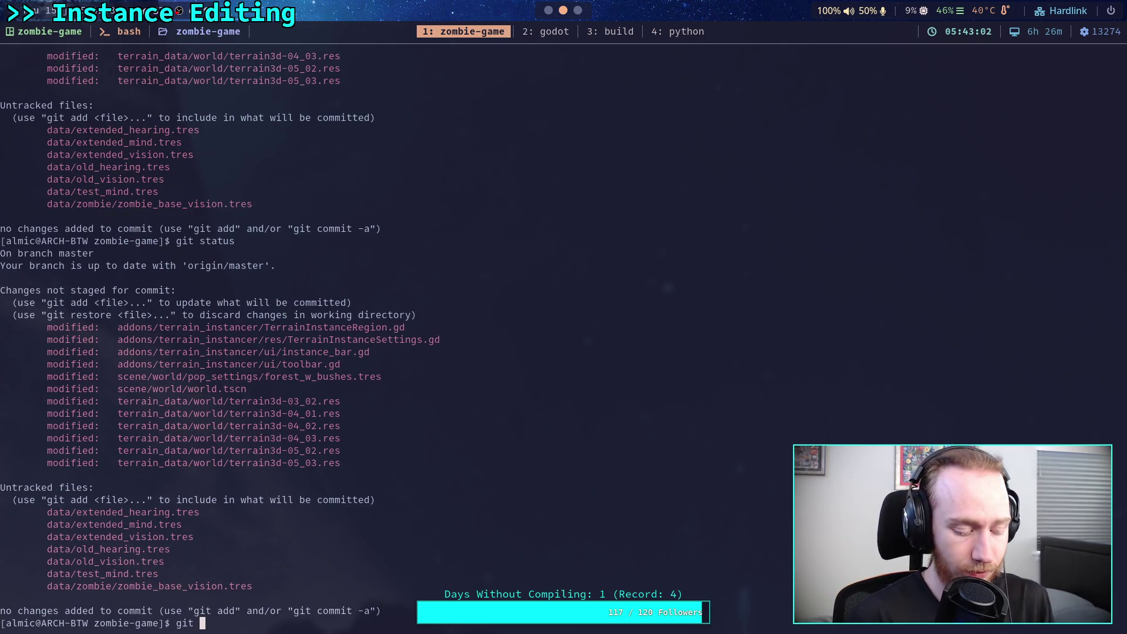
key("super+2")
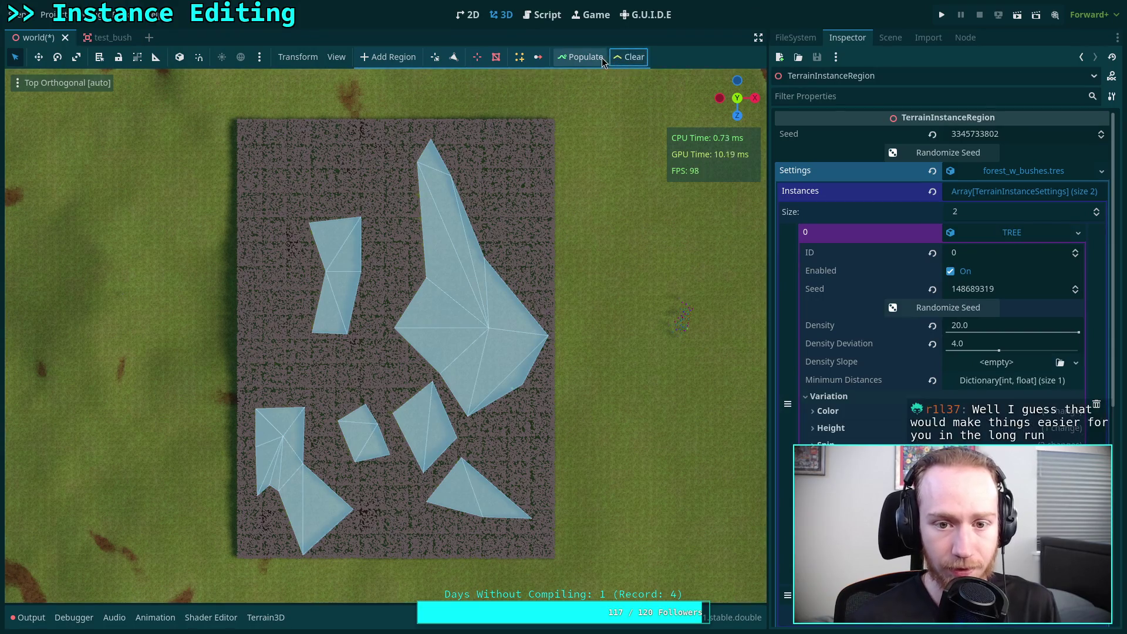
Step: Select Terrain3D, brush-erase tree instances across the lower patch, and switch to overdraw shading
left_click(890, 37)
left_click(822, 301)
mouse_move(283, 439)
left_mouse_down()
mouse_move(468, 438)
mouse_move(364, 442)
left_mouse_up()
left_click(37, 82)
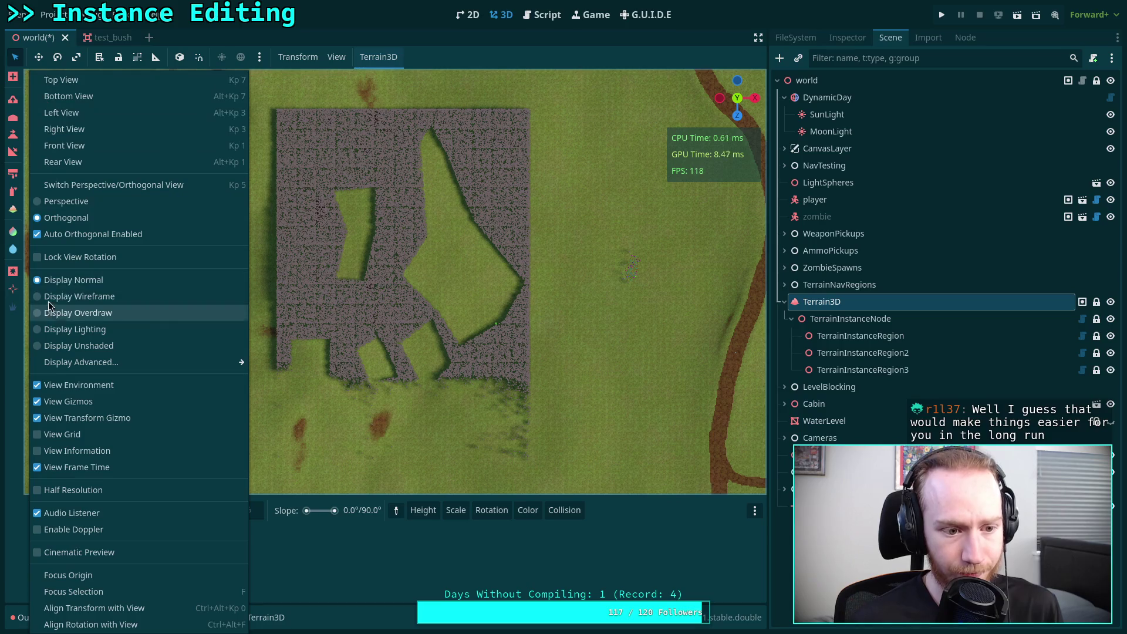
left_click(76, 313)
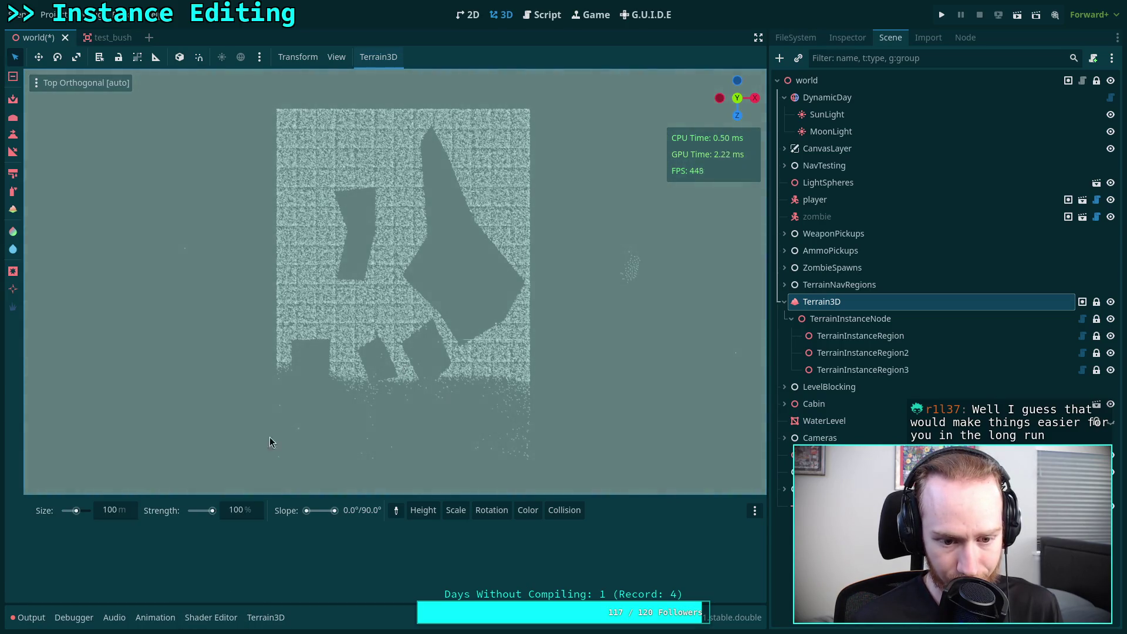
mouse_move(526, 449)
left_mouse_down()
mouse_move(503, 395)
mouse_move(524, 371)
mouse_move(330, 355)
mouse_move(341, 361)
mouse_move(326, 307)
mouse_move(264, 191)
mouse_move(327, 126)
mouse_move(284, 139)
mouse_move(418, 124)
mouse_move(456, 196)
mouse_move(470, 164)
mouse_move(376, 143)
mouse_move(315, 210)
mouse_move(320, 260)
left_mouse_up()
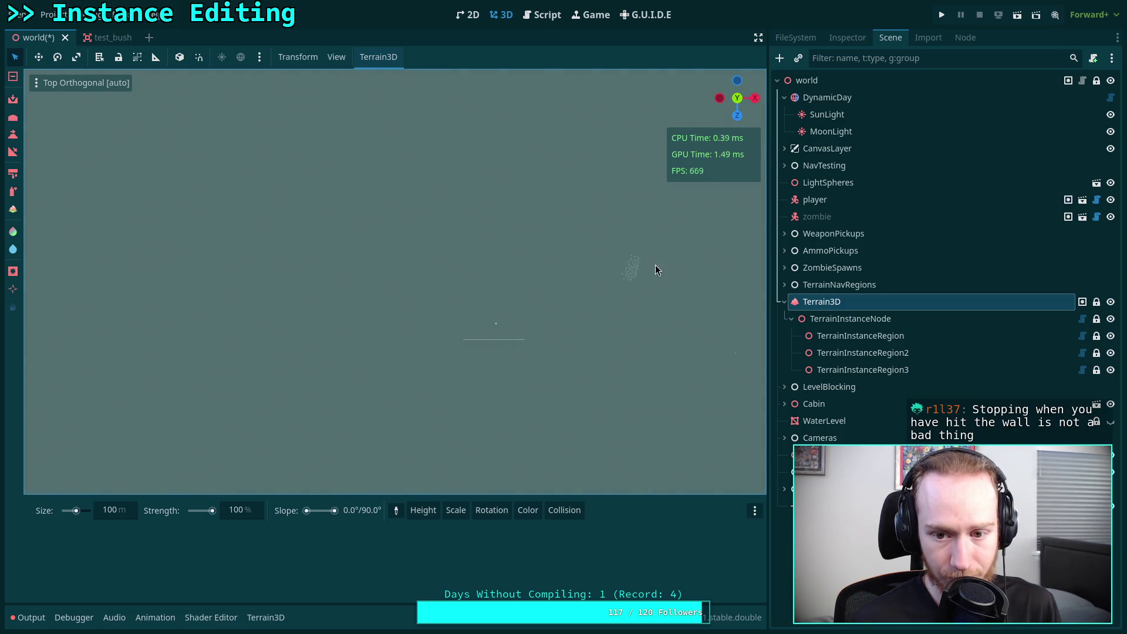
Step: Toggle the Terrain3D asset panel, zoom and pan to the remaining bush, and save the world scene
left_click(267, 617)
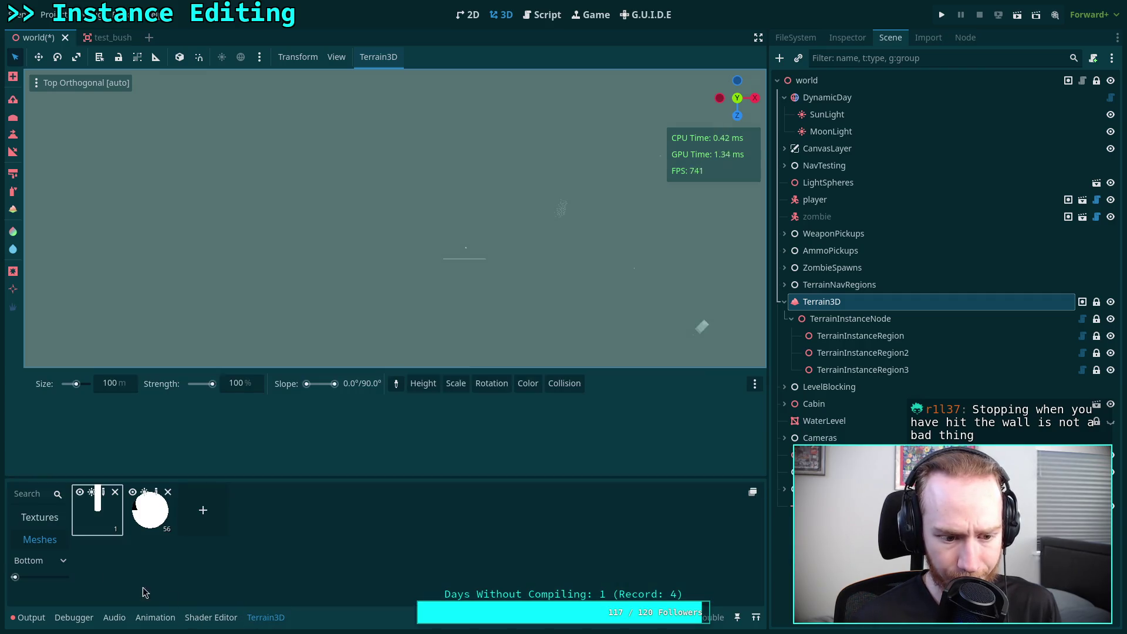
left_click(266, 617)
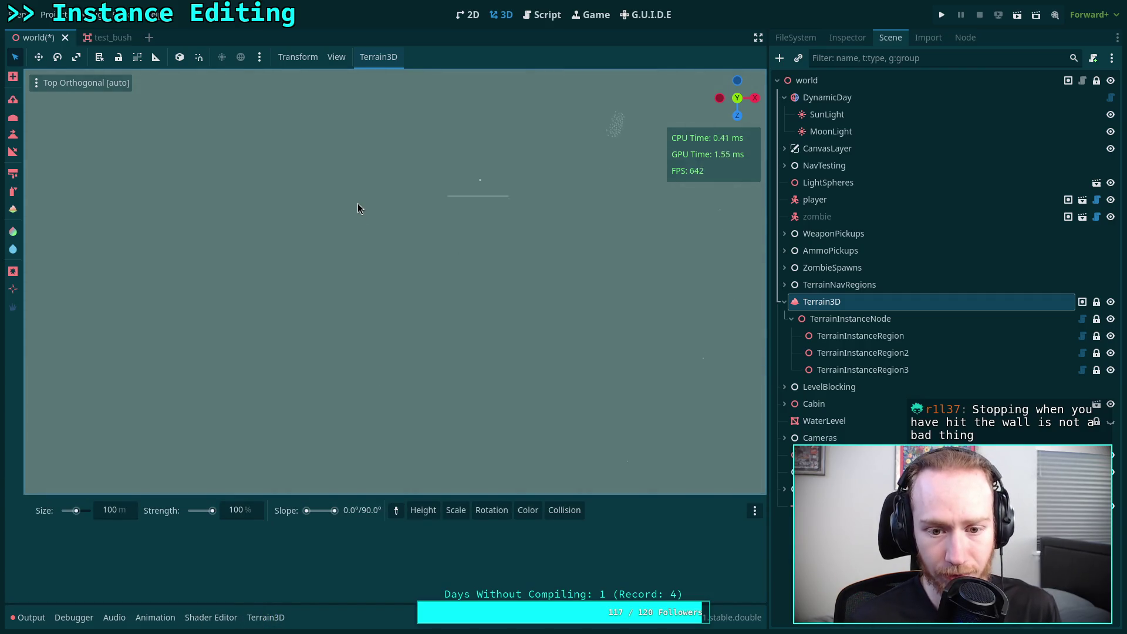
scroll(376, 276, "down", 10)
scroll(434, 237, "up", 5)
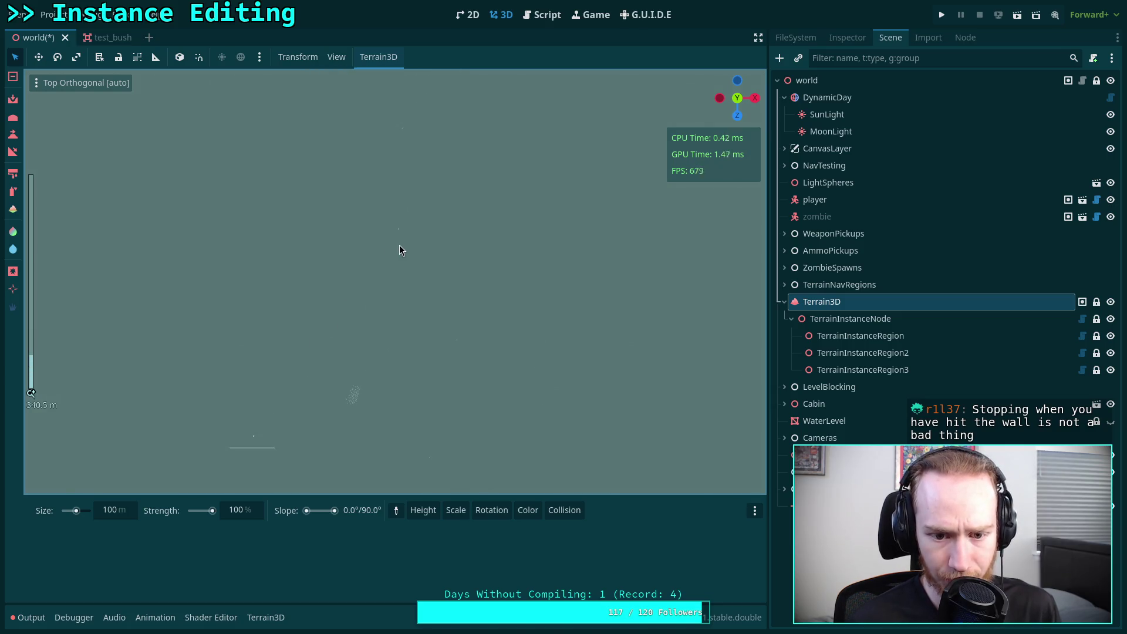
scroll(402, 237, "up", 4)
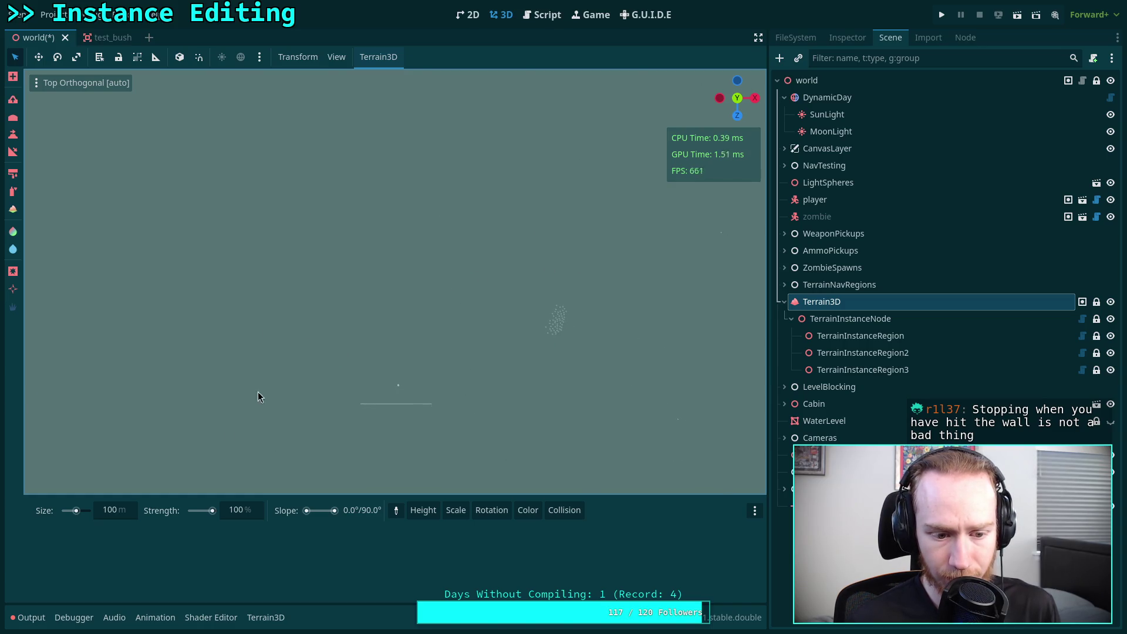
left_click(276, 624)
left_click(271, 616)
scroll(436, 249, "up", 2)
scroll(436, 249, "up", 2)
scroll(479, 334, "up", 3)
scroll(459, 341, "down", 6)
scroll(387, 326, "up", 1)
scroll(428, 146, "down", 3)
scroll(580, 421, "up", 3)
scroll(490, 396, "up", 3)
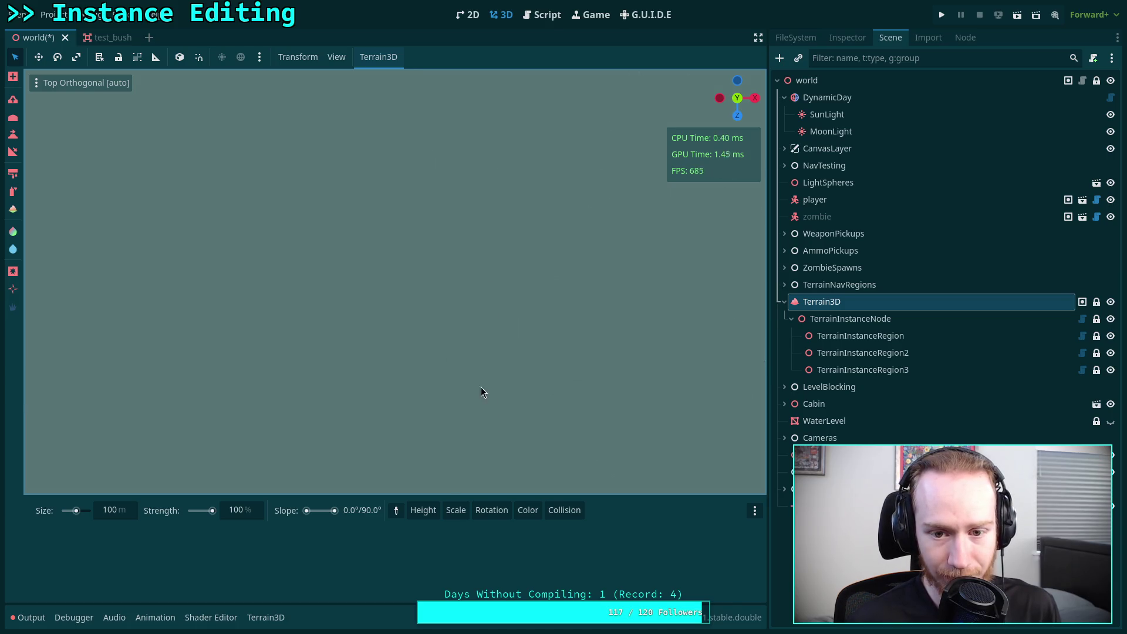
scroll(499, 290, "down", 4)
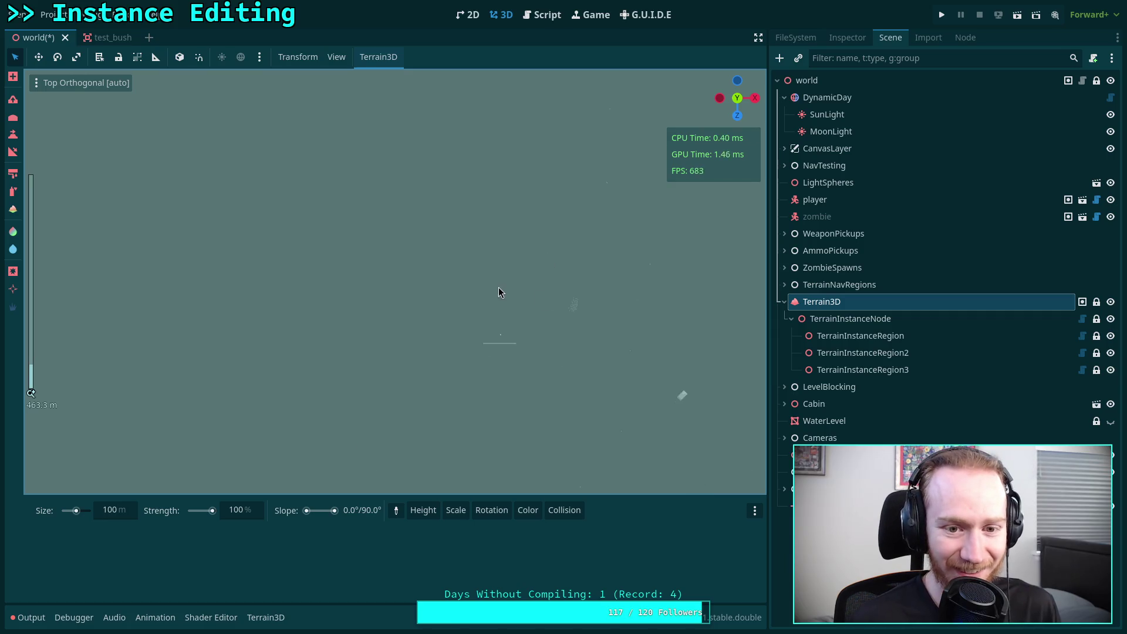
scroll(496, 408, "up", 2)
scroll(496, 267, "up", 2)
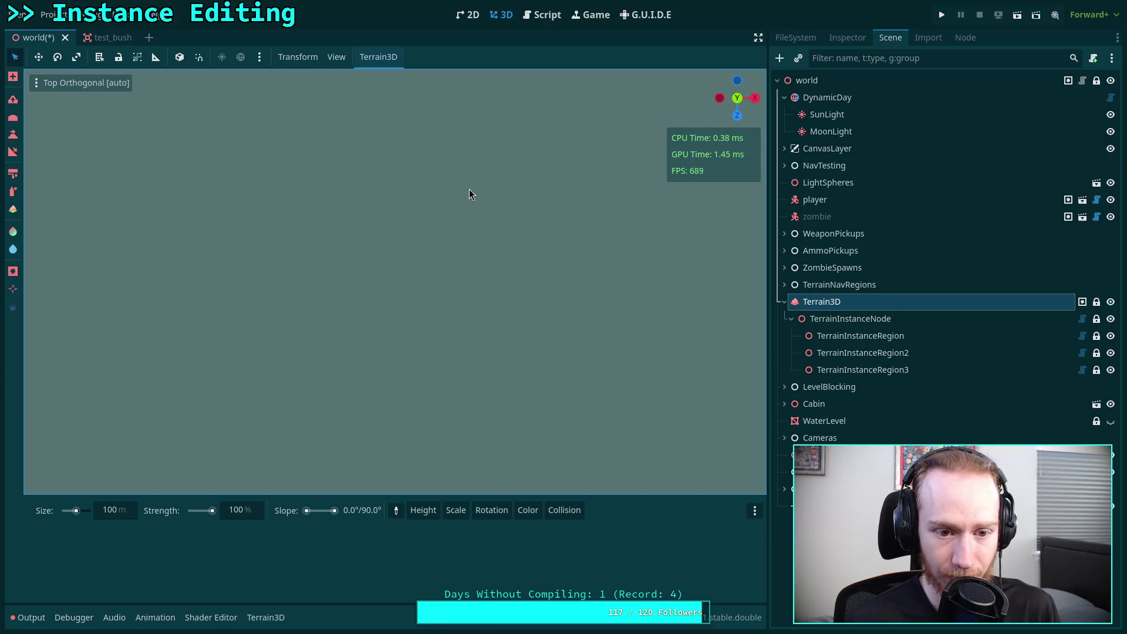
mouse_move(391, 180)
left_mouse_down()
mouse_move(92, 244)
mouse_move(438, 297)
mouse_move(296, 398)
left_mouse_up()
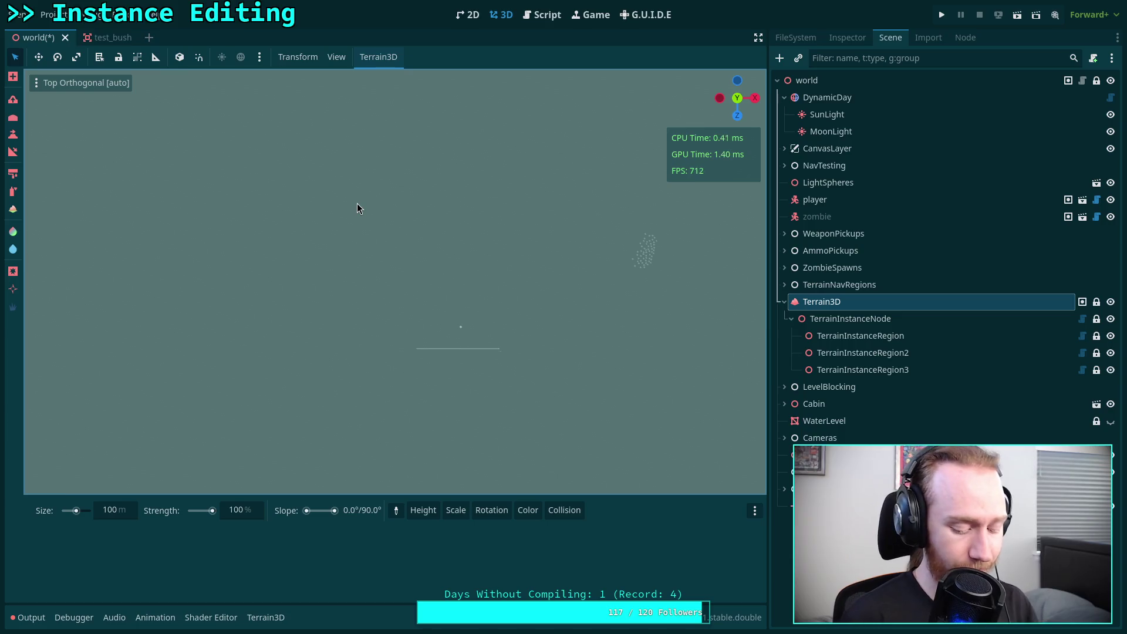
key("ctrl+s")
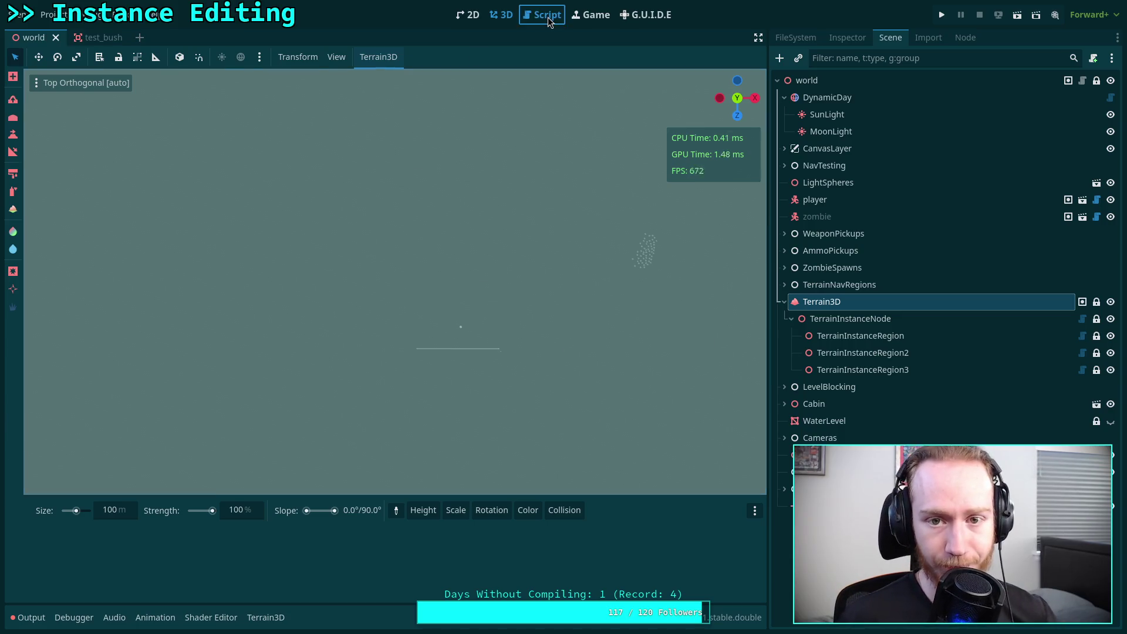
Step: Uncomment the triangle_mesh ray test on lines 818–819, save, and switch to the terminal
left_click(549, 20)
left_click_drag(281, 442, 152, 421)
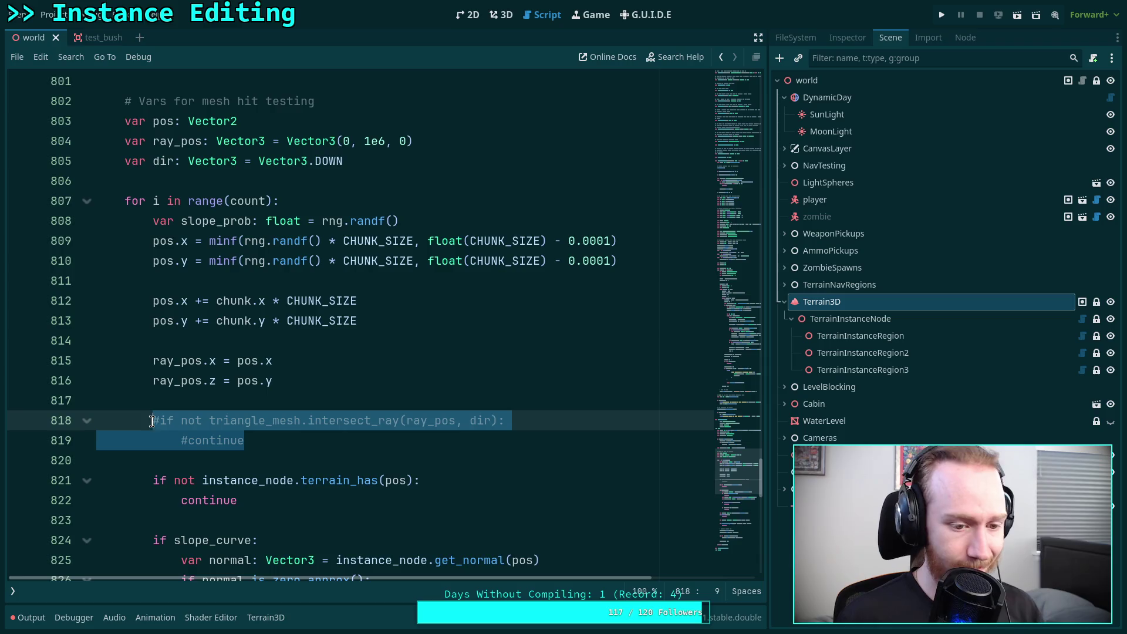
key("BackSpace")
key("ctrl+z")
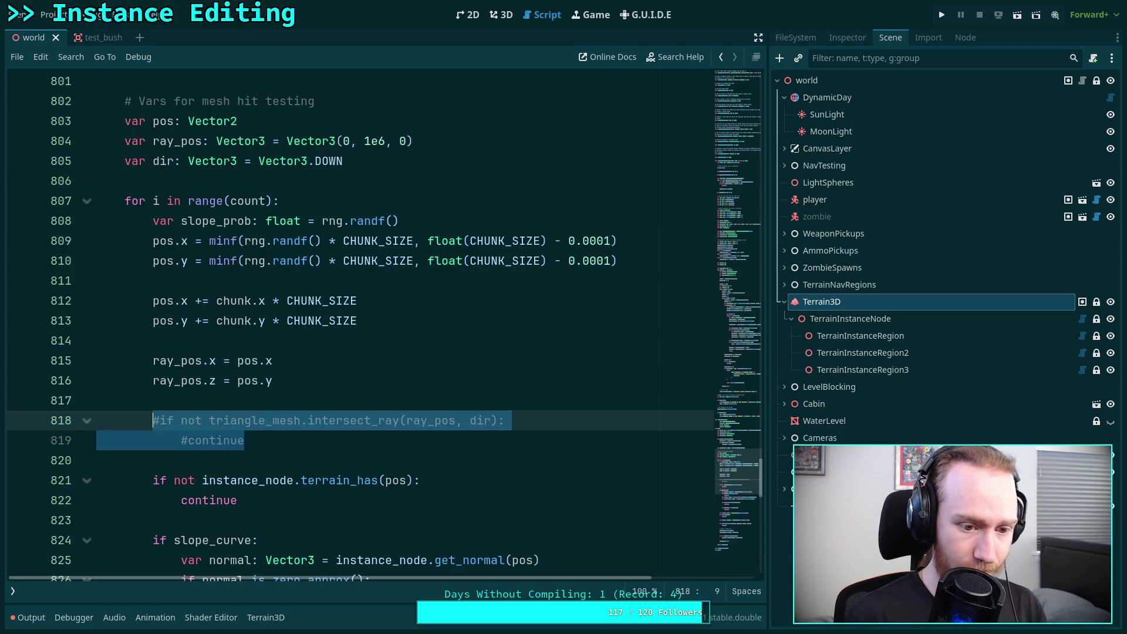
key("ctrl+k")
key("ctrl+s")
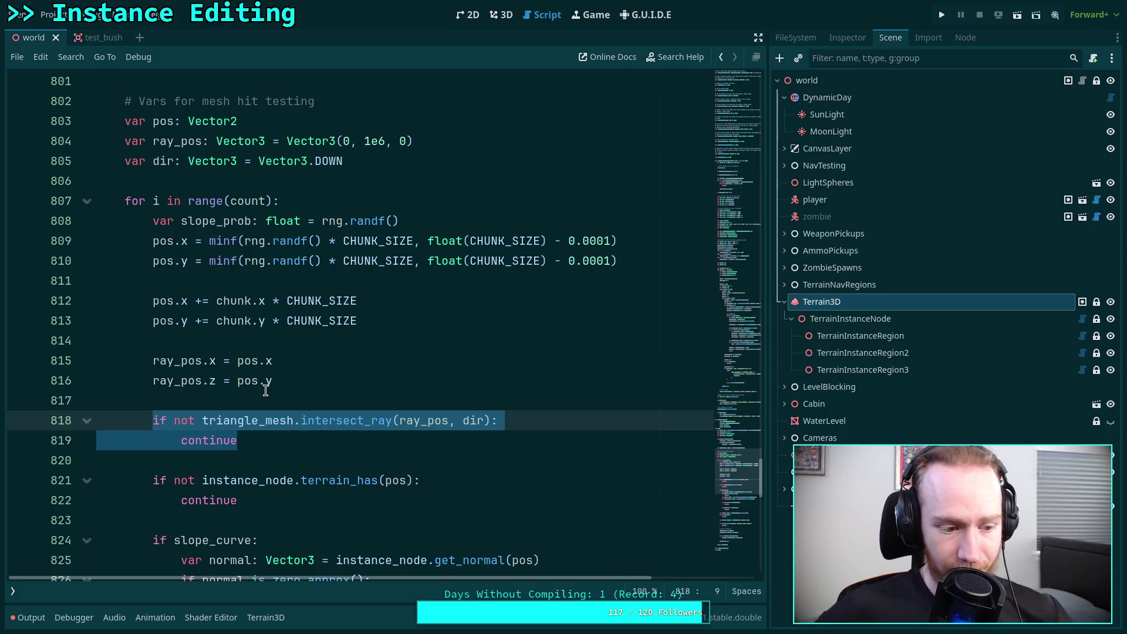
mouse_move(265, 390)
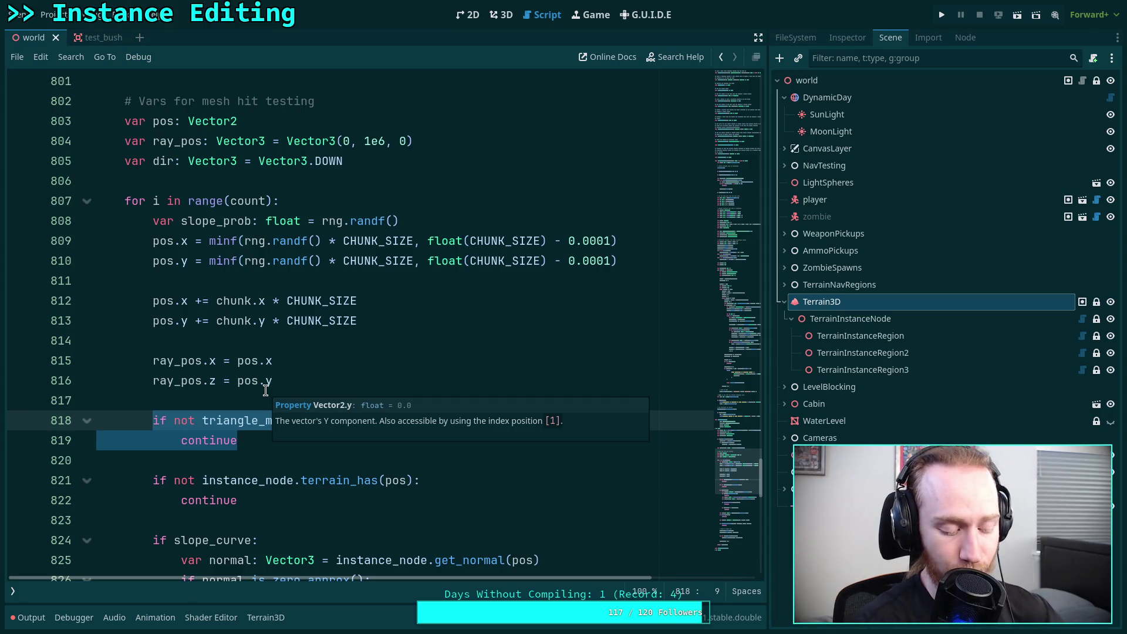
key("super+1")
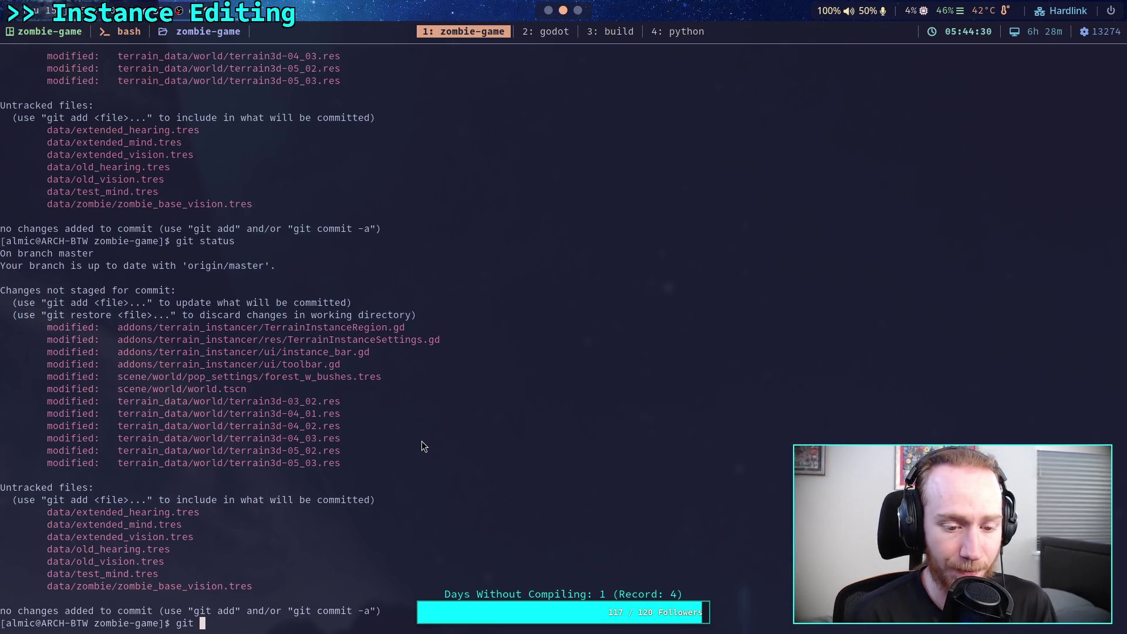
Step: Run git status and git diff, scroll through the TerrainInstanceRegion.gd diff, then return to Godot
type("st")
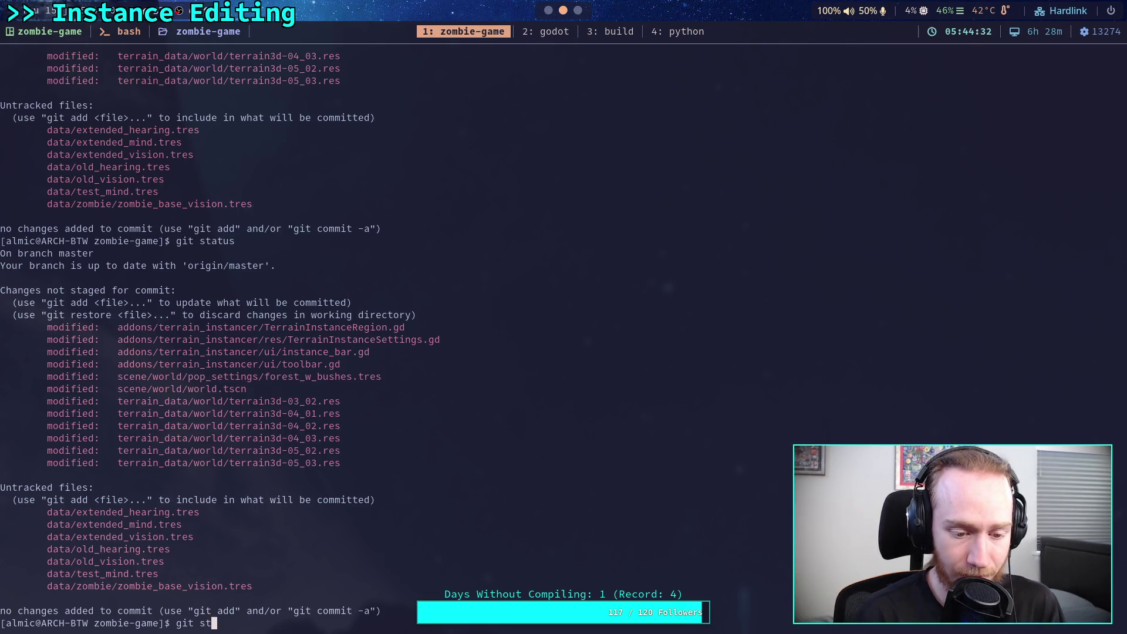
type("atus")
key("Return")
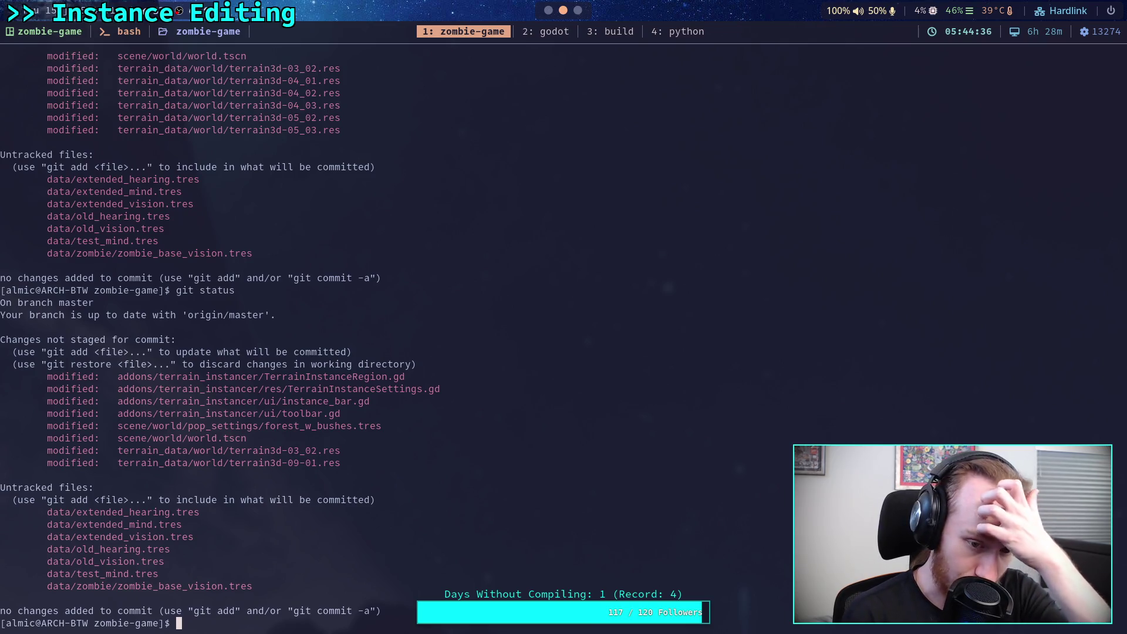
type("git diff")
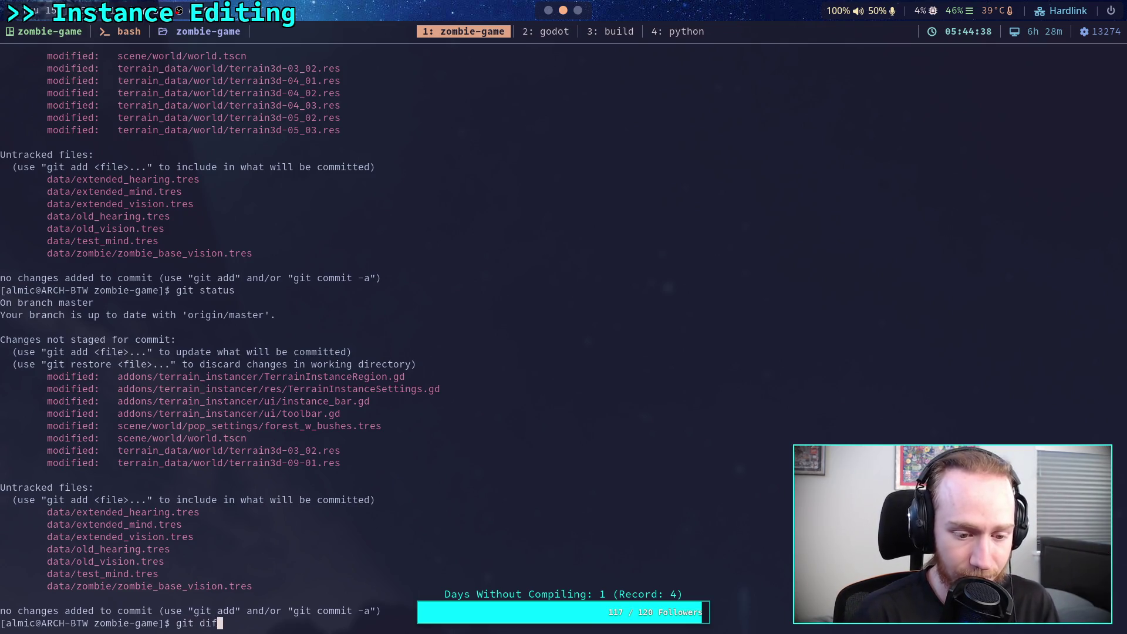
key("Return")
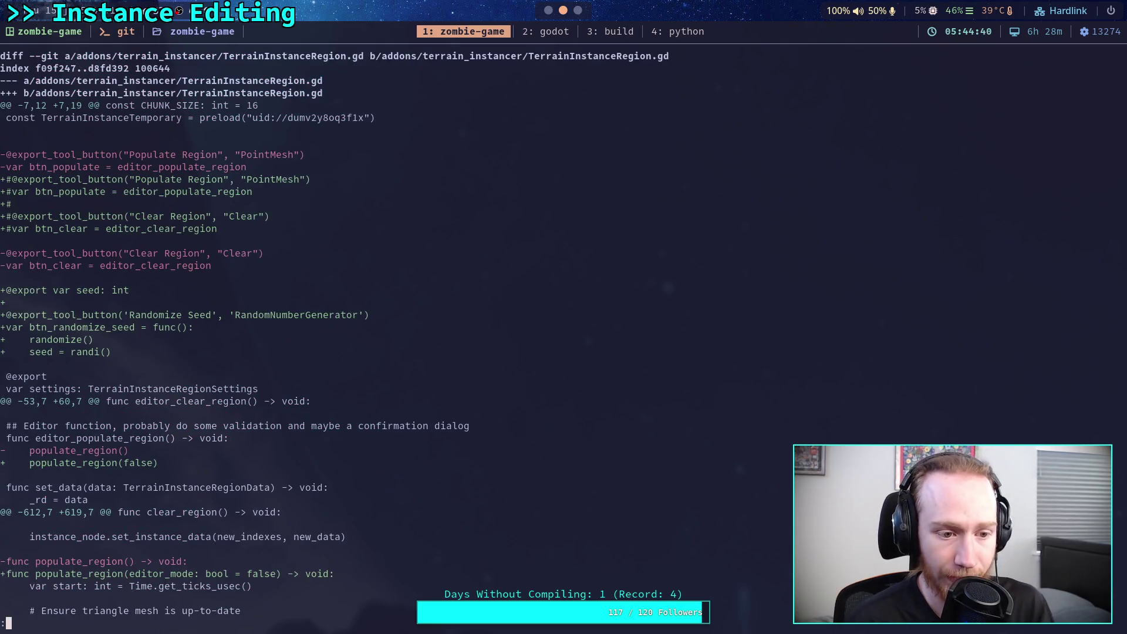
scroll(564, 334, "down", 5)
scroll(564, 335, "down", 4)
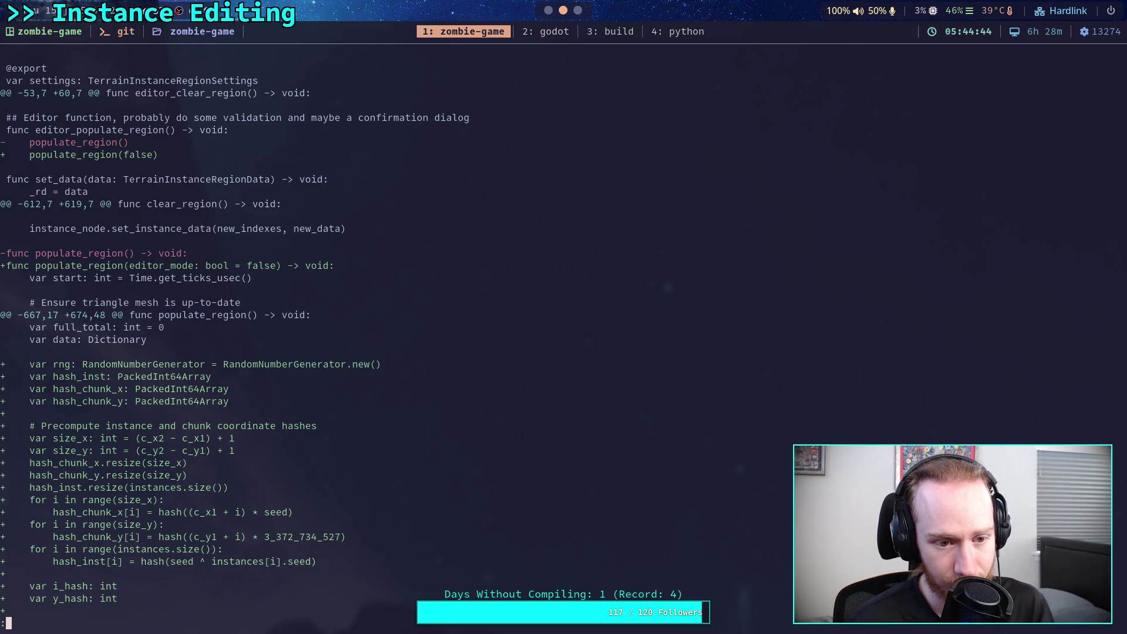
key("super+2")
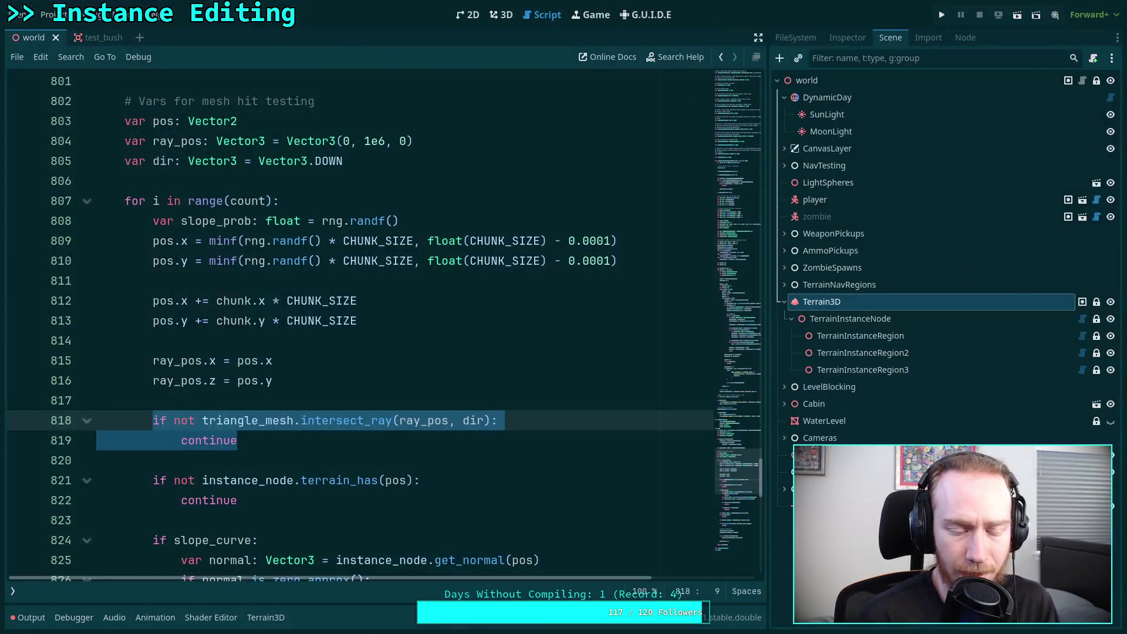
Step: Open toolbar.gd at its populate handler and comment out the range(25) loop
scroll(343, 317, "up", 4)
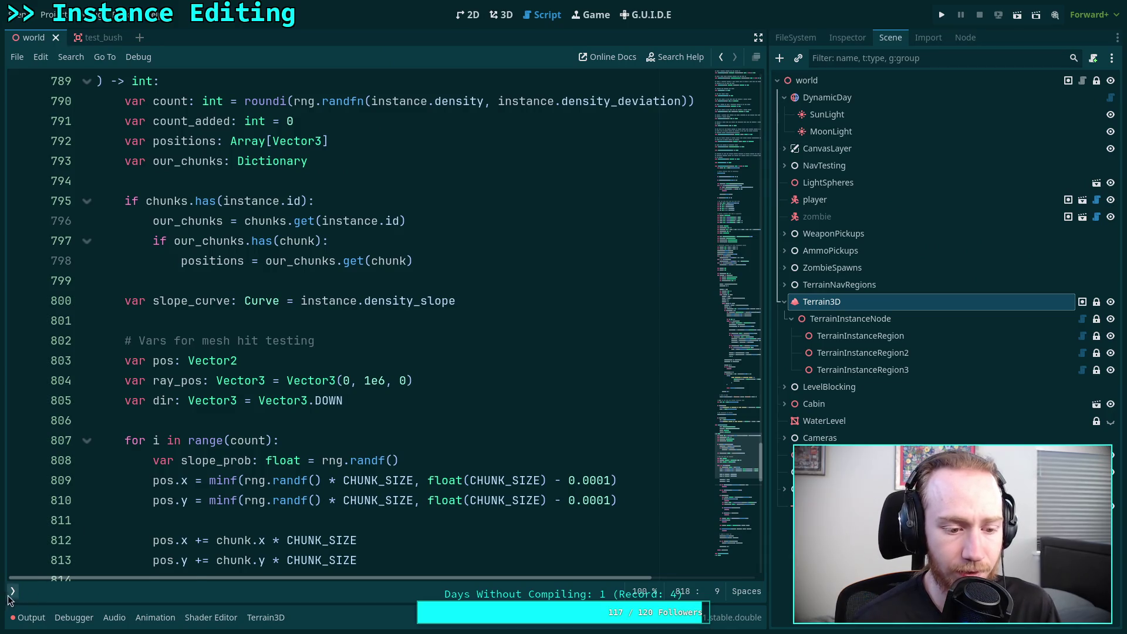
left_click(13, 591)
left_click(85, 165)
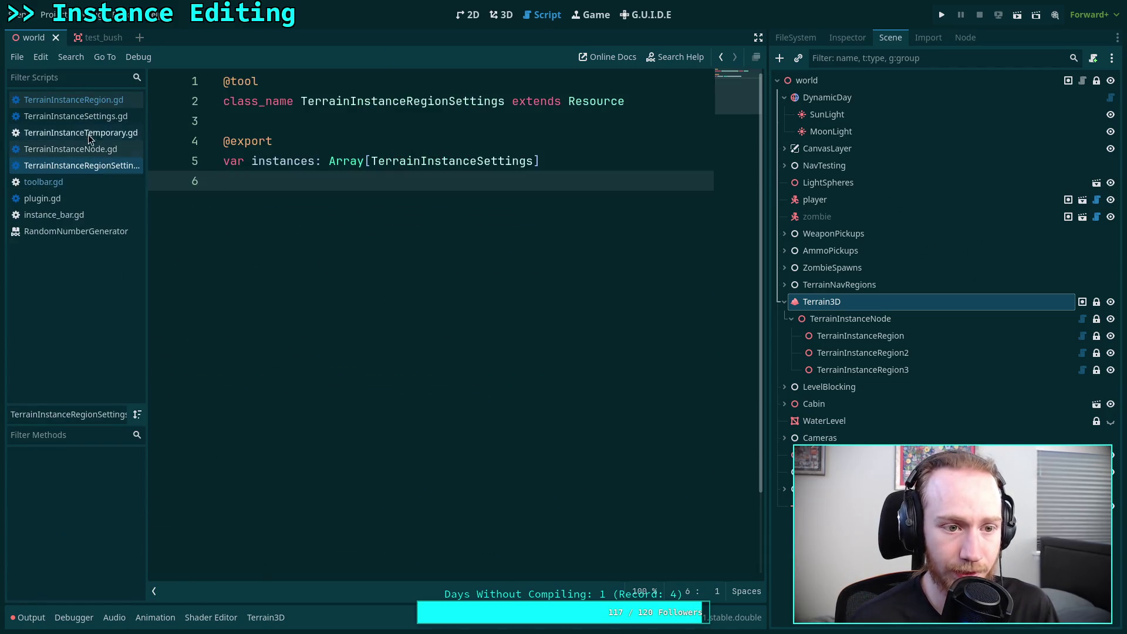
left_click(101, 117)
left_click(108, 102)
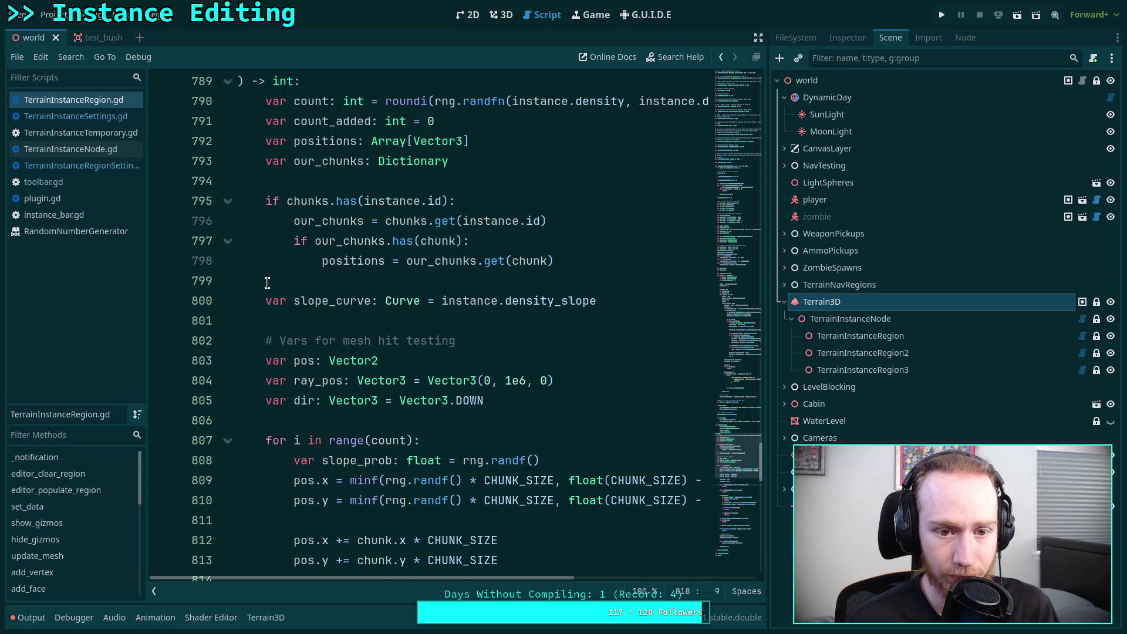
scroll(267, 282, "up", 3)
left_click(64, 183)
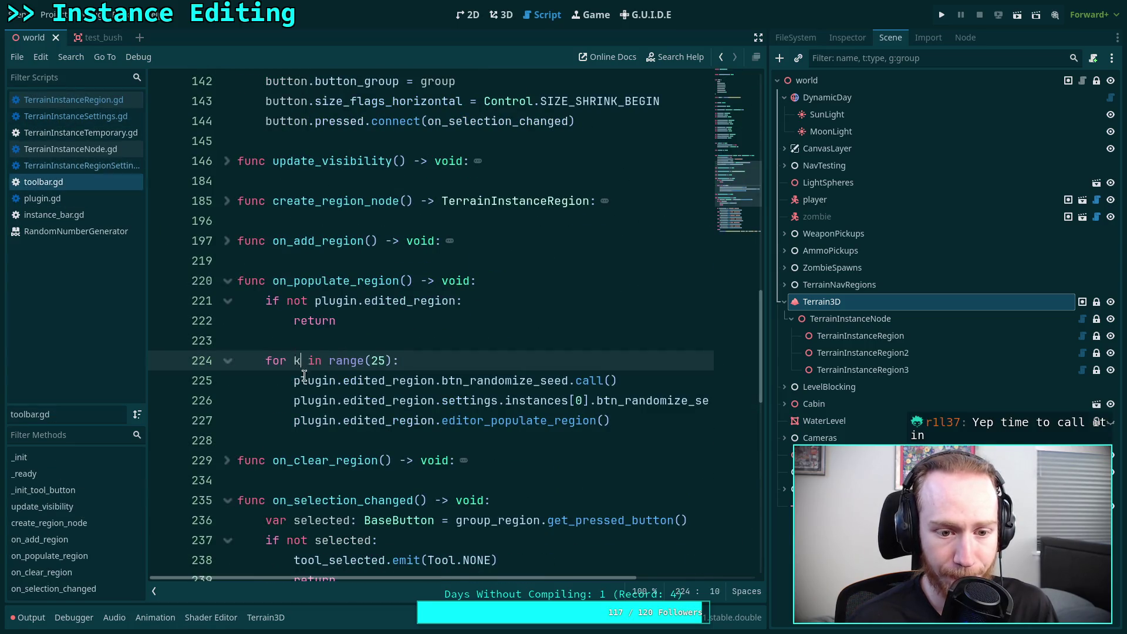
left_click_drag(301, 360, 328, 420)
key("BackSpace")
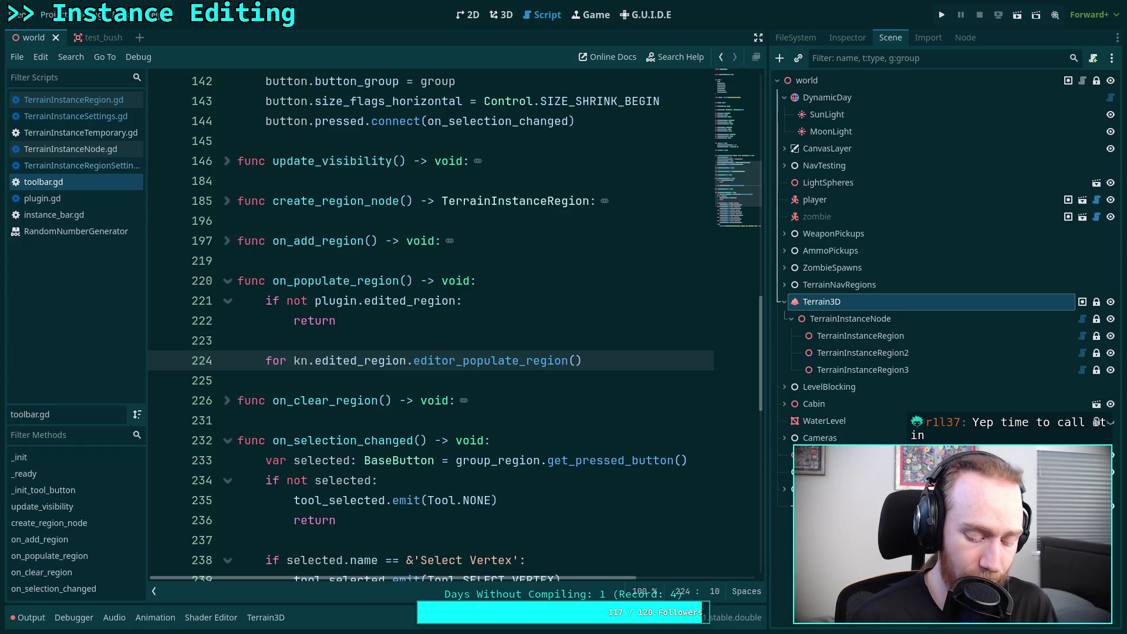
key("ctrl+z")
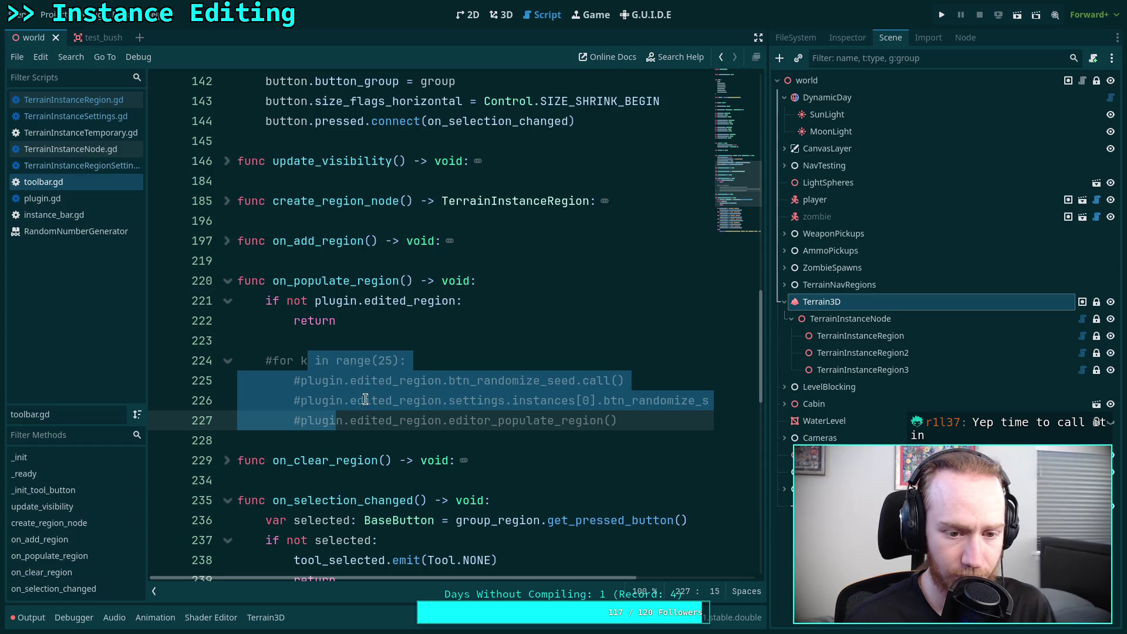
key("ctrl+k")
Step: Add a single active editor_populate_region() call below the return line
left_click(348, 409, "shift")
left_click(392, 420)
key("ctrl+c")
key("Up")
key("Up")
key("Up")
key("ctrl+v")
key("Up")
key("Home")
key("BackSpace")
key("Delete")
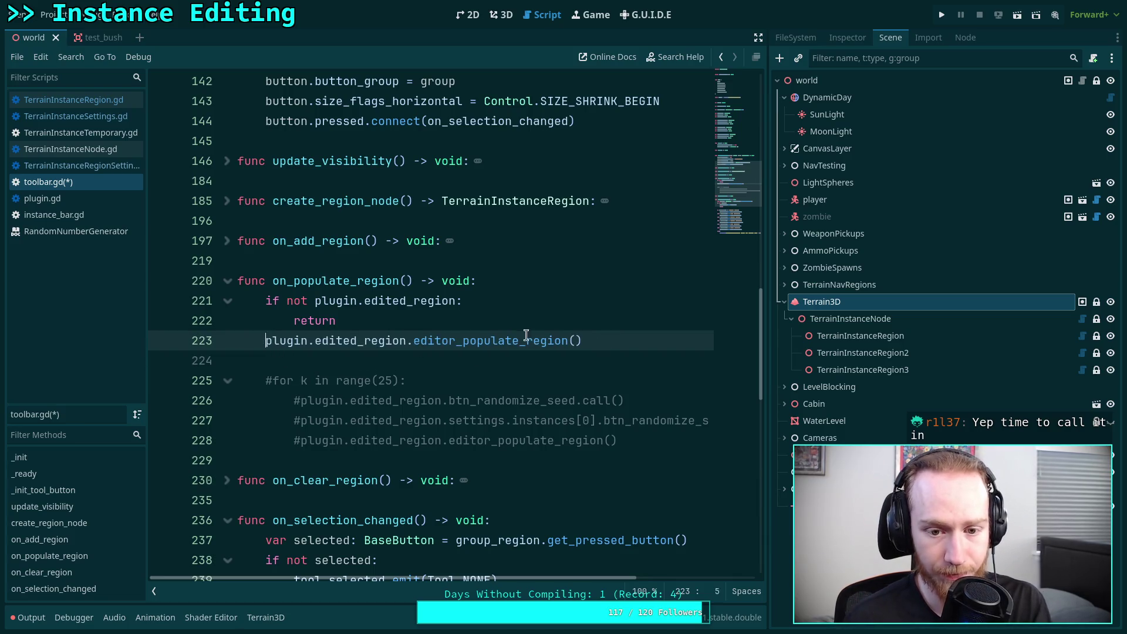
key("Return")
key("Up")
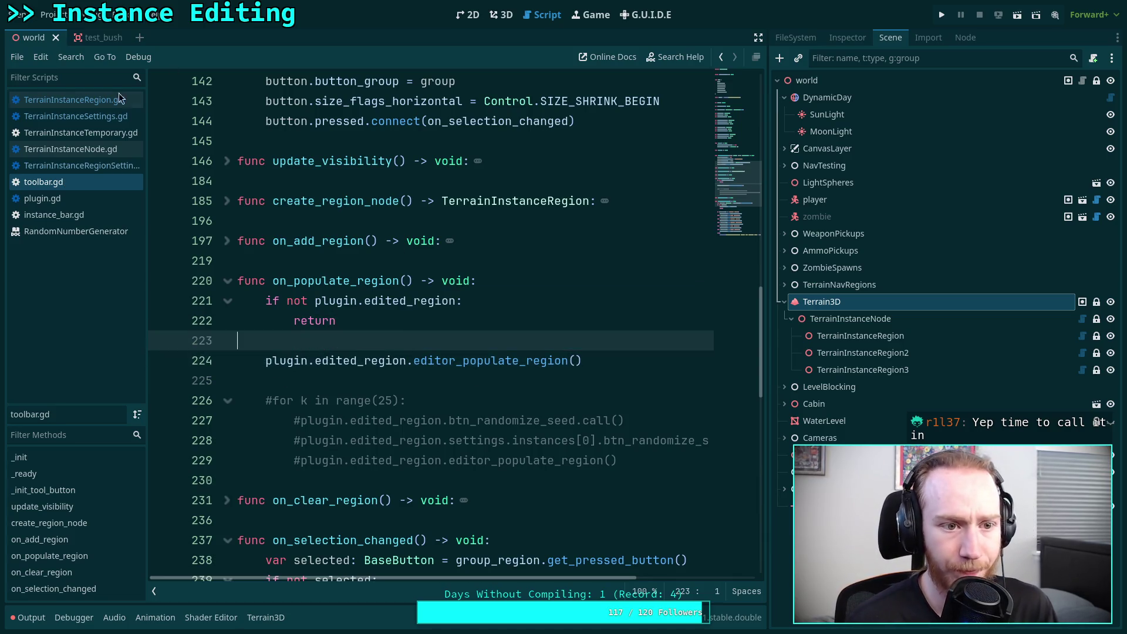
Step: In TerrainInstanceRegion.gd, change populate_region(false) to populate_region(true) and save
left_click(73, 100)
left_click_drag(742, 442, 723, 161)
scroll(405, 352, "up", 5)
double_click(403, 364)
type("true")
key("ctrl+minus")
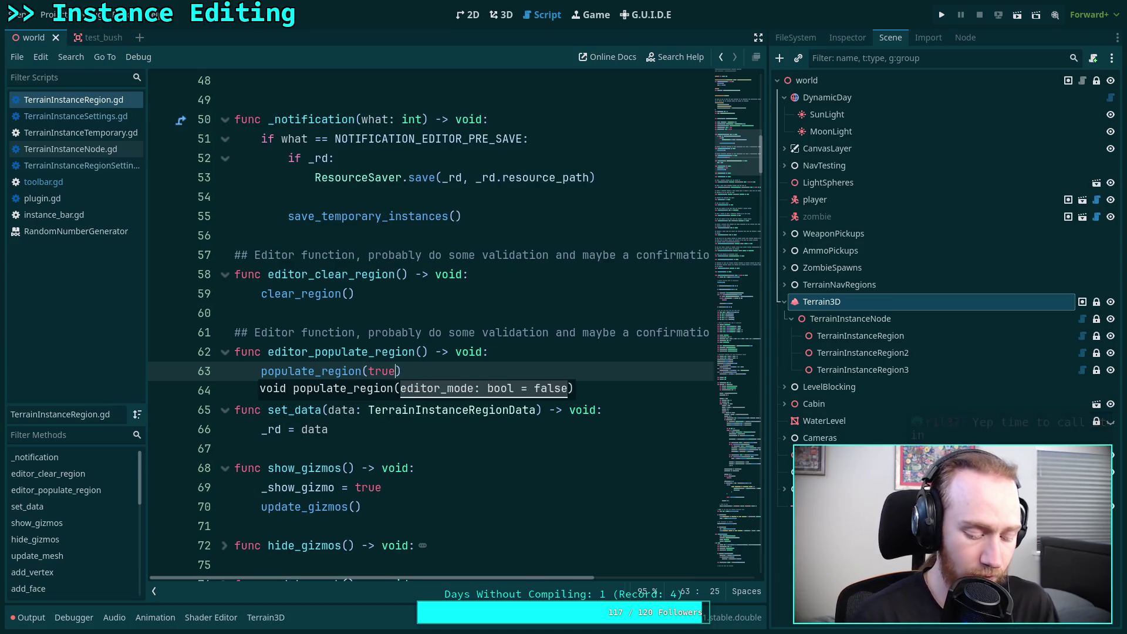
key("ctrl+equal")
key("ctrl+n")
key("Escape")
key("ctrl+s")
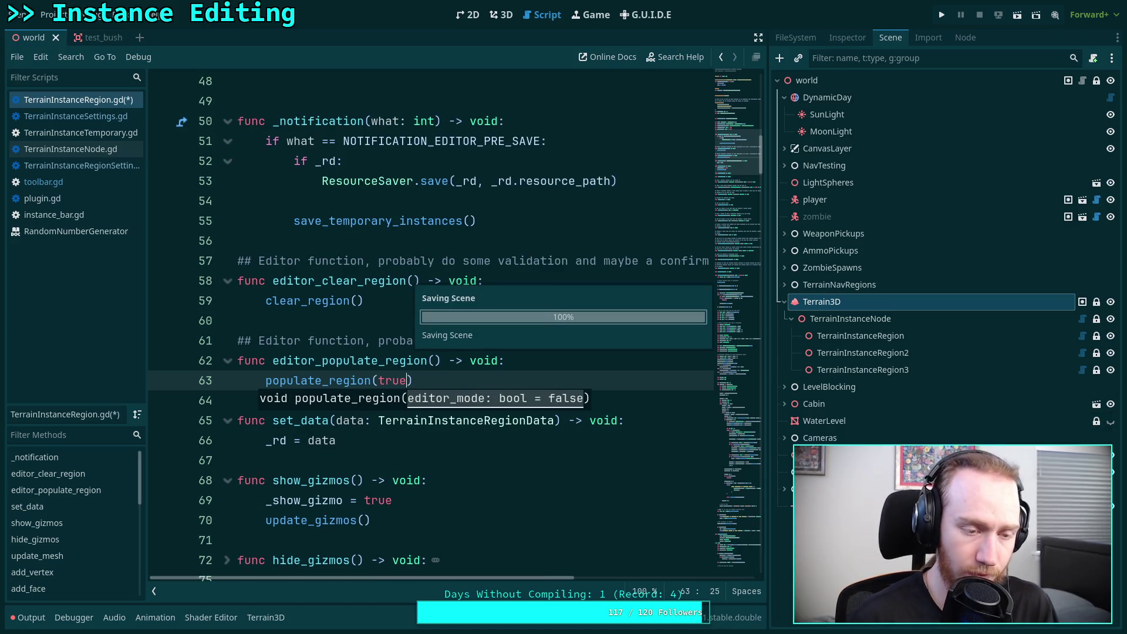
left_click(213, 200)
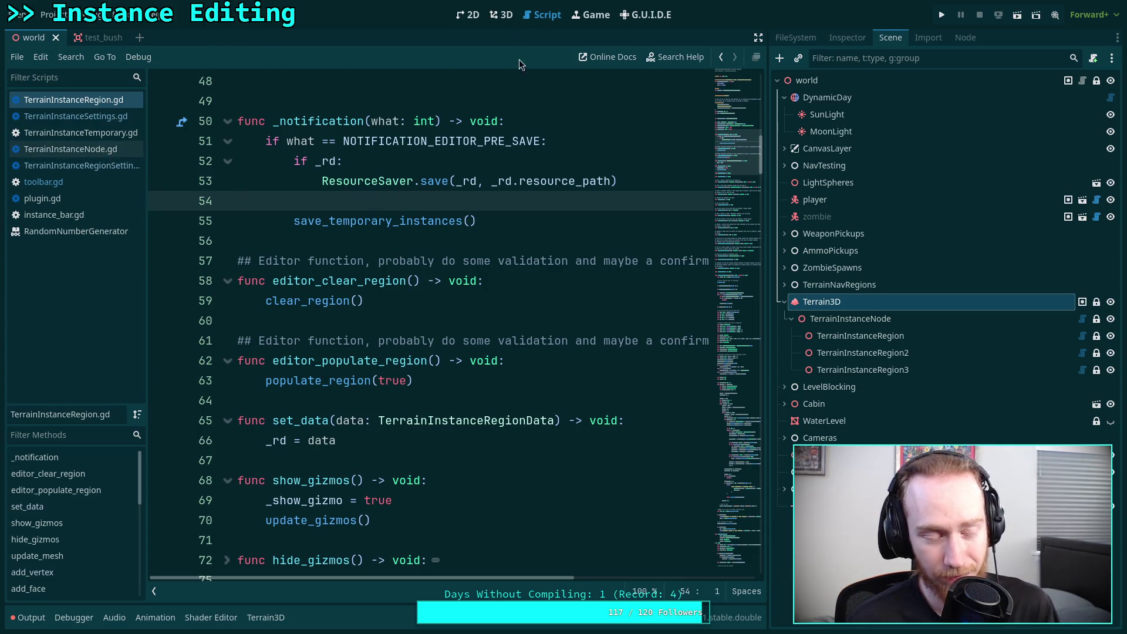
key("super+1")
Step: Quit the pager and rerun git diff to check the populate_region(true) change
key("q")
key("Up")
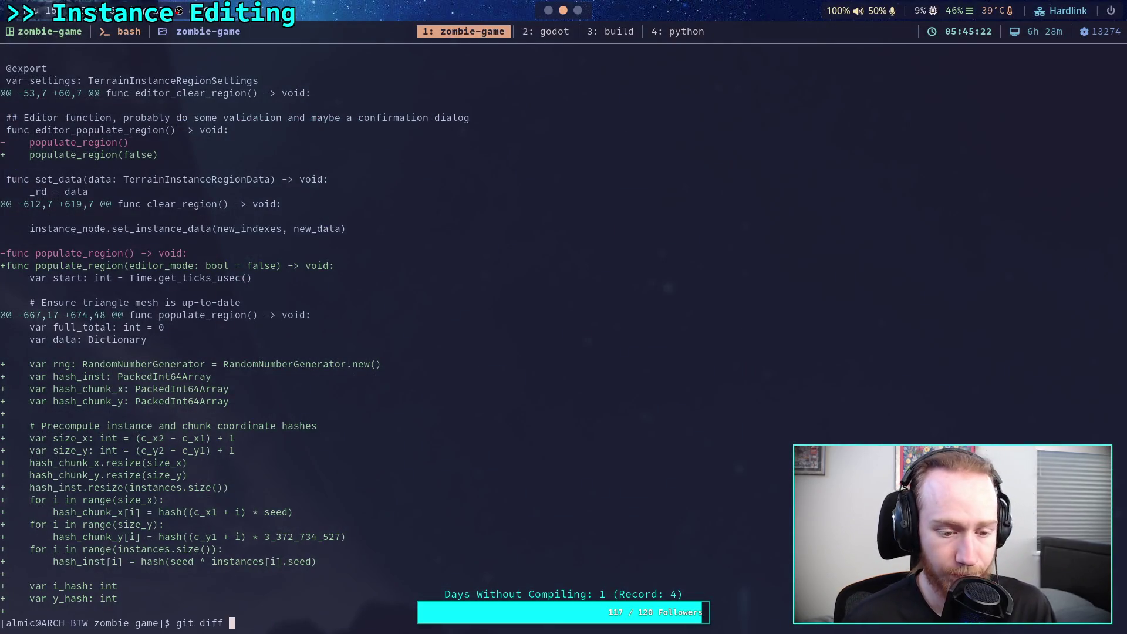
key("Return")
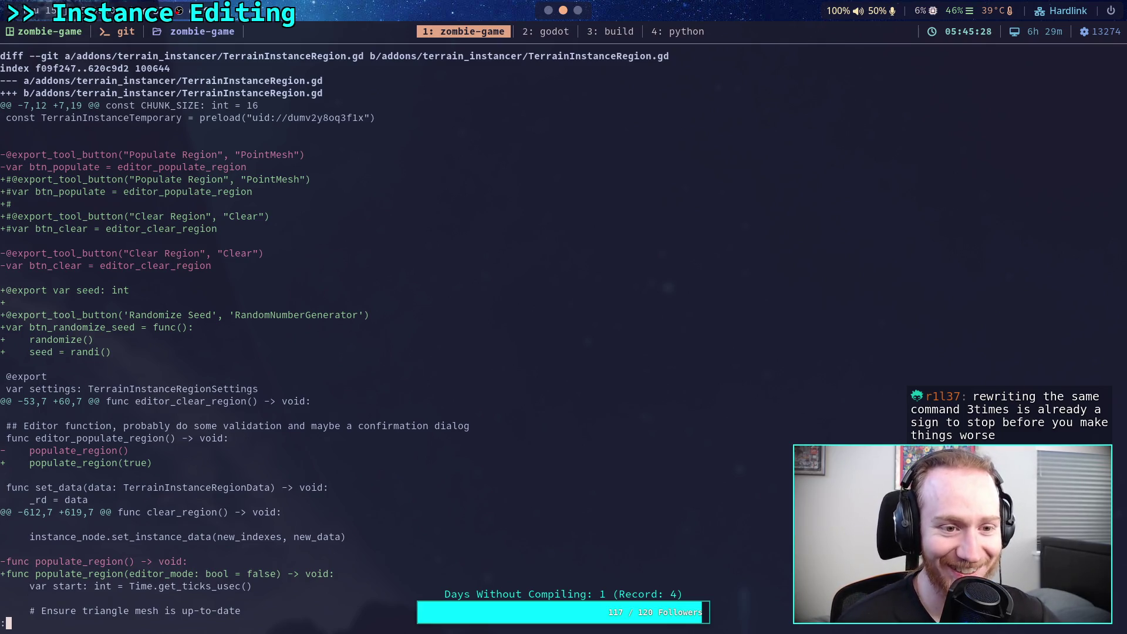
key("j")
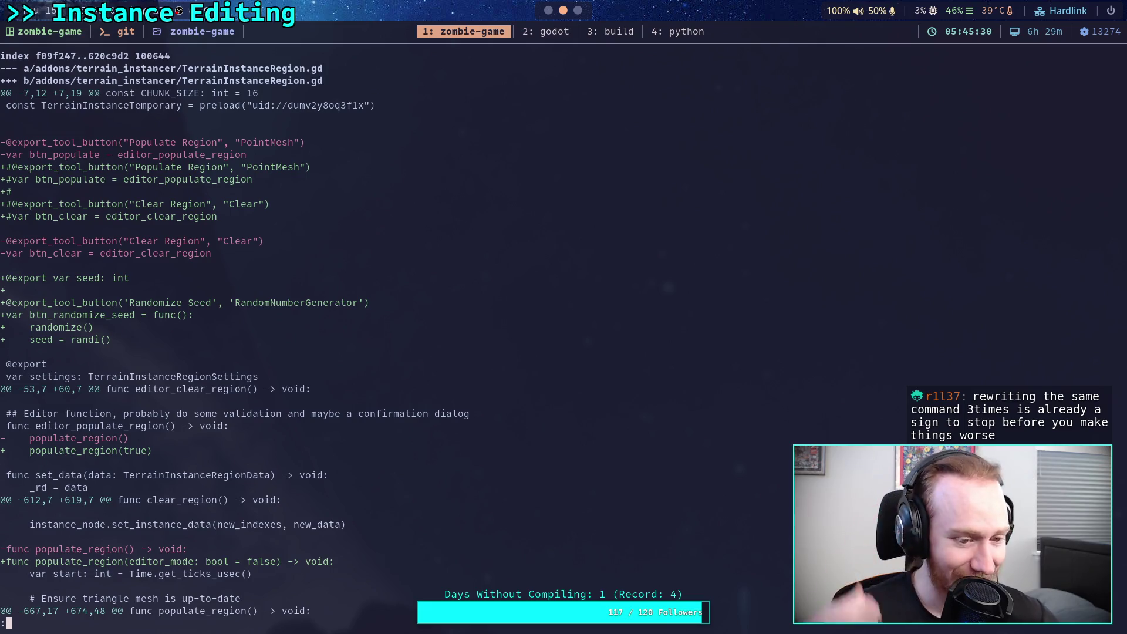
key("j")
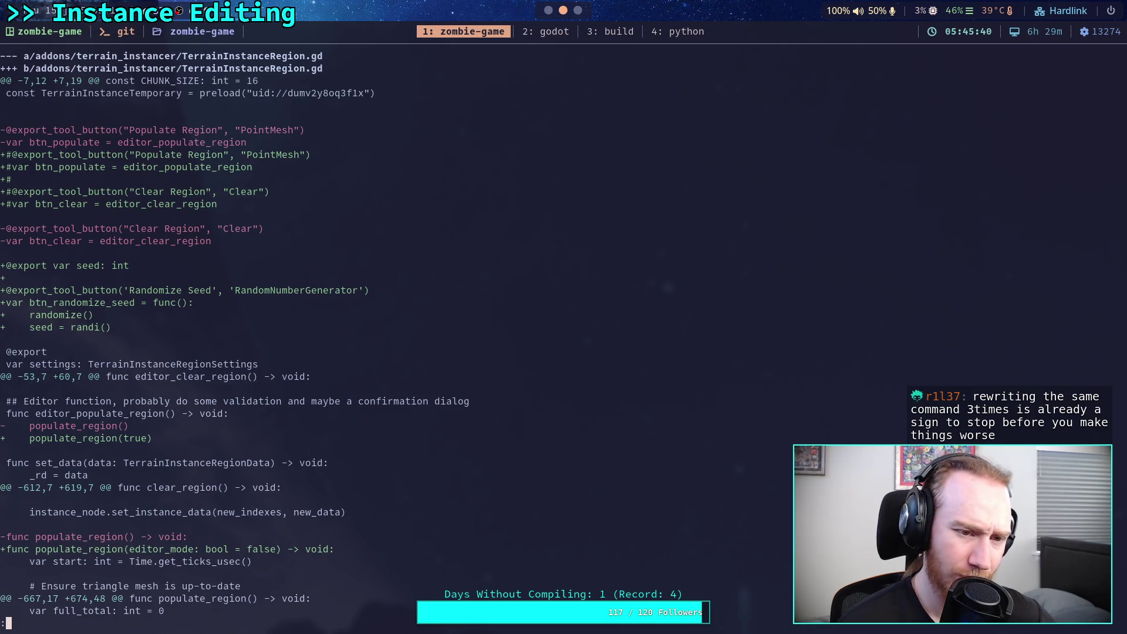
Step: Delete the commented-out Populate and Clear export_tool_button lines at the script top and save
key("super+2")
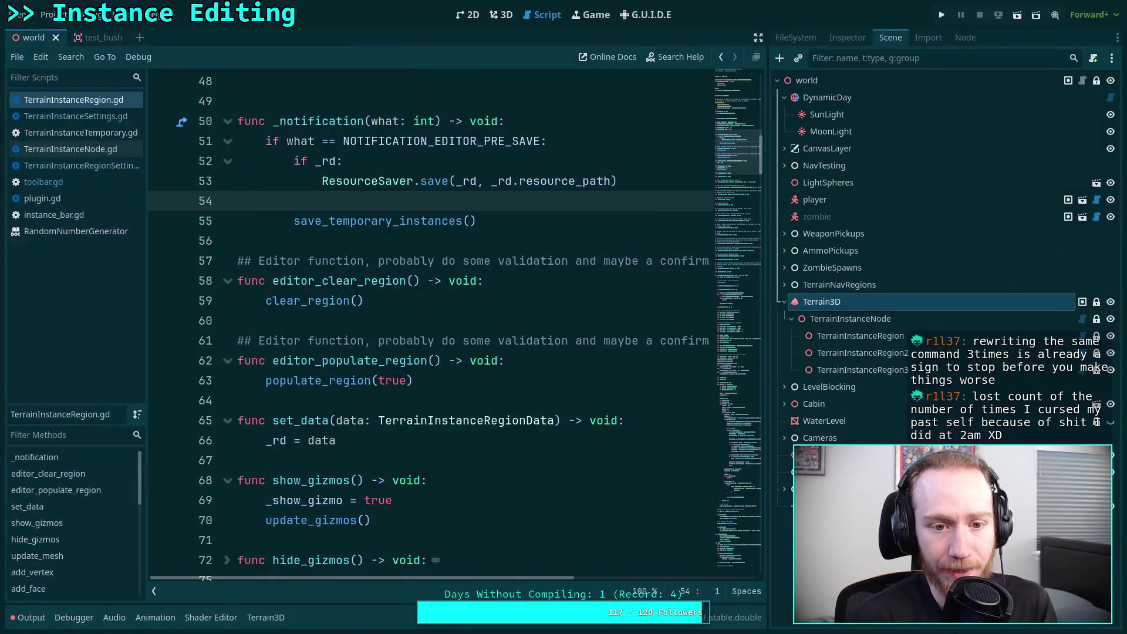
left_click(723, 77)
left_click_drag(507, 341, 259, 229)
key("BackSpace")
key("Delete")
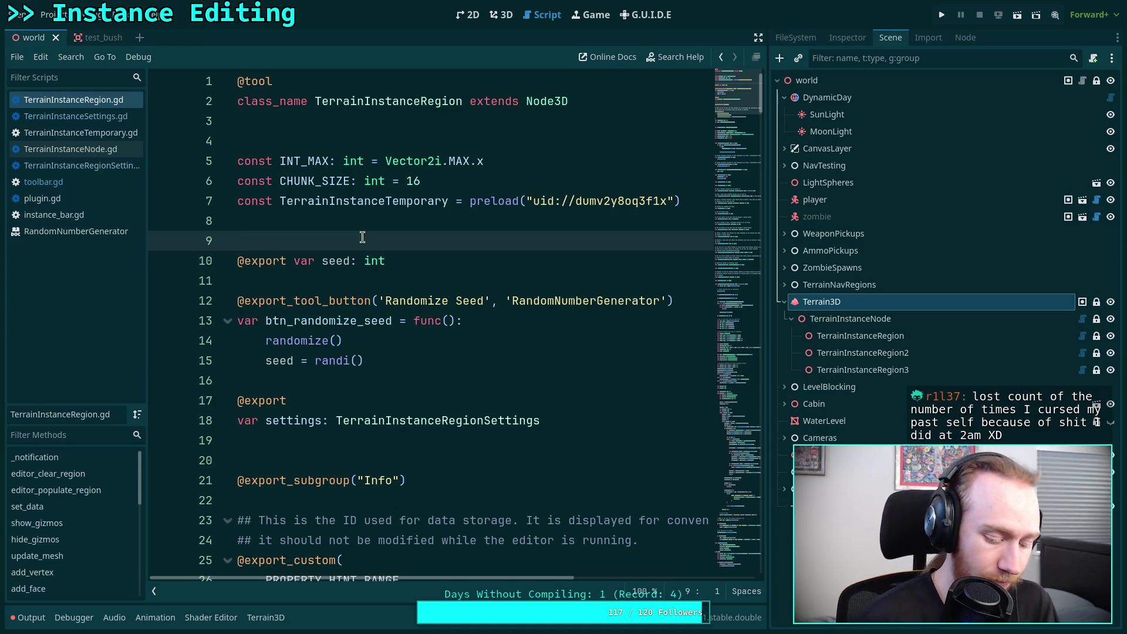
key("ctrl+s")
key("super+1")
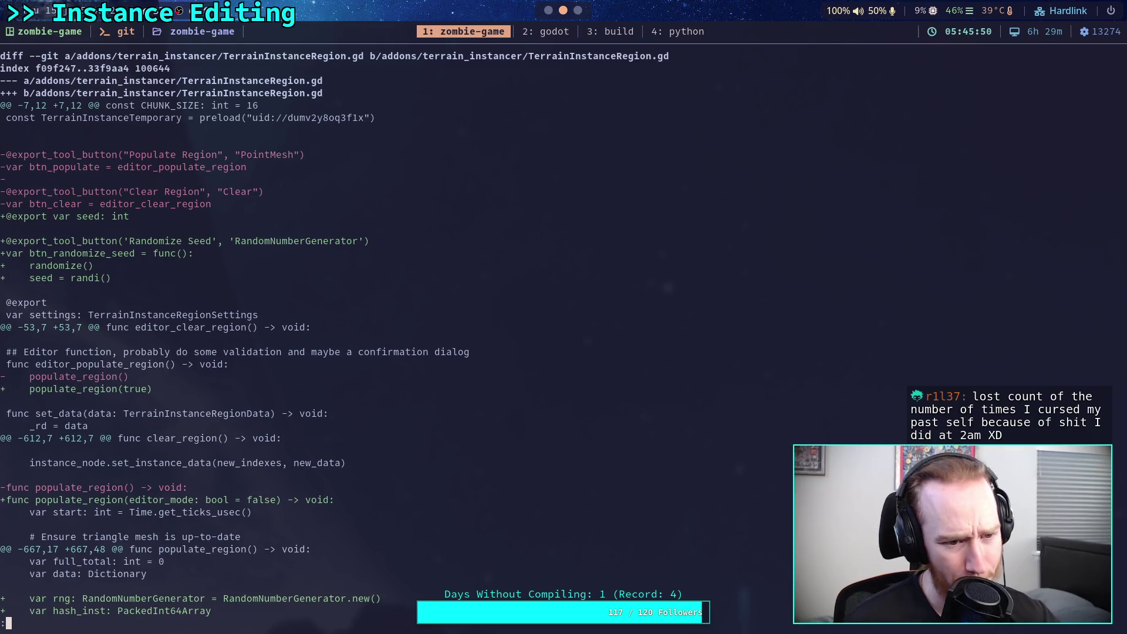
Step: Page through the diff to review the hashed per-chunk rng passed into _populate_chunk
key("j")
key("j")
key("j")
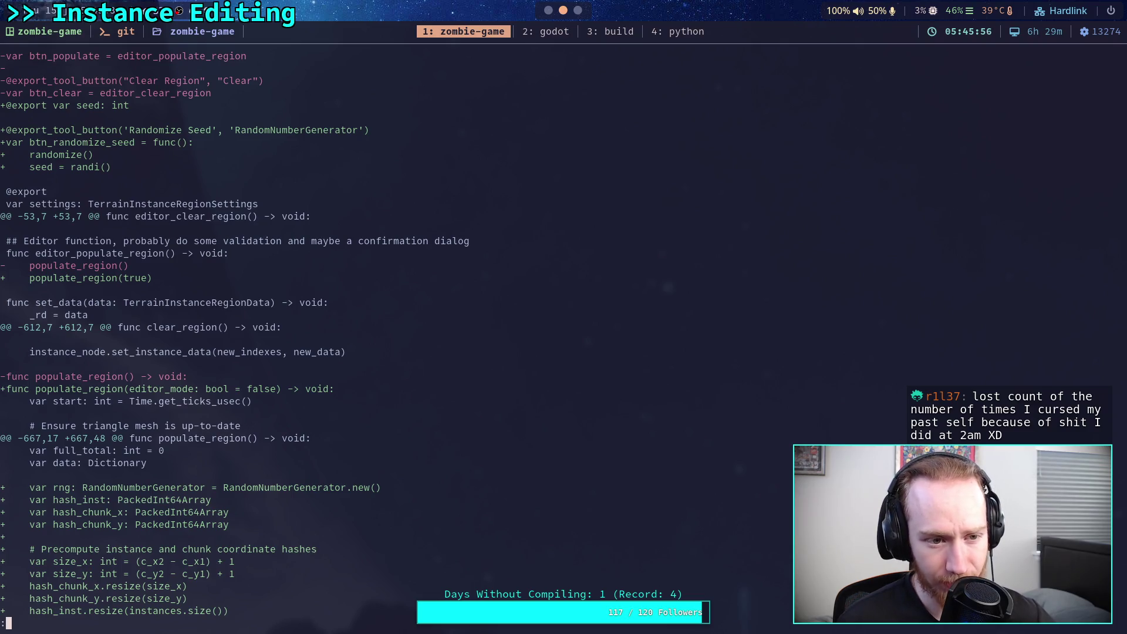
key("j")
key("j")
key("j")
key("j")
key("j")
key("j")
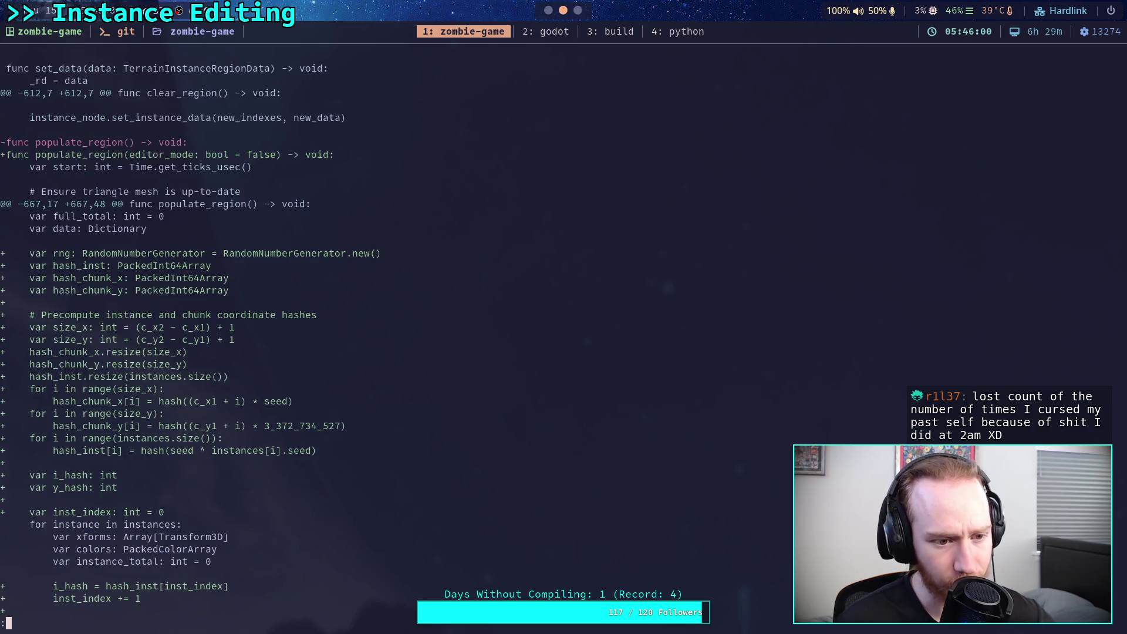
key("j")
key("j")
key("j")
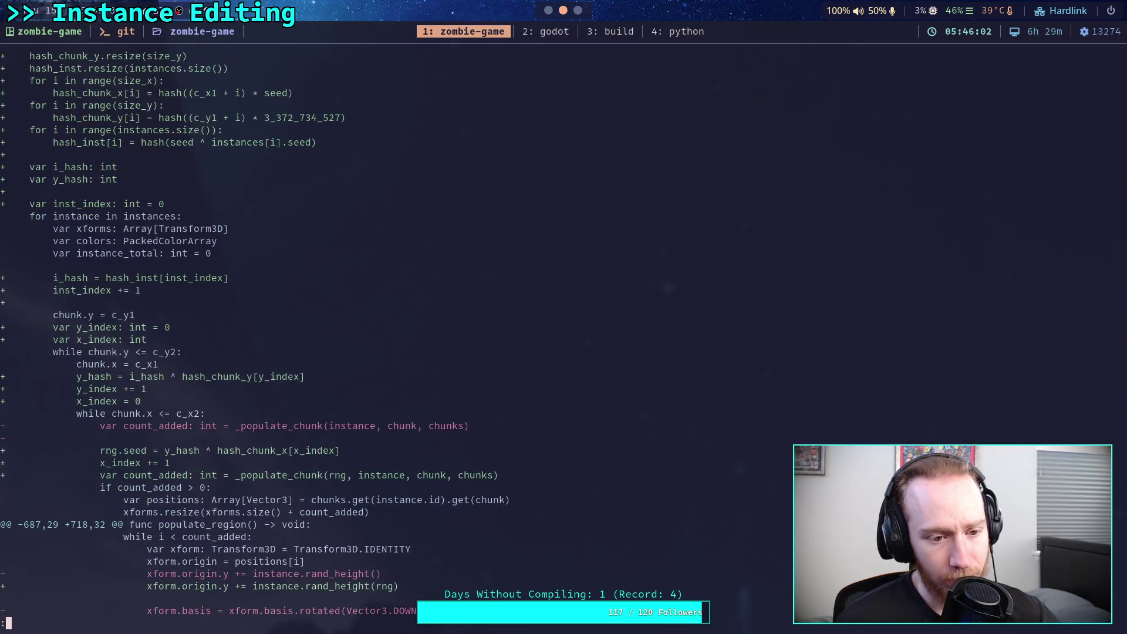
key("j")
key("j")
key("j")
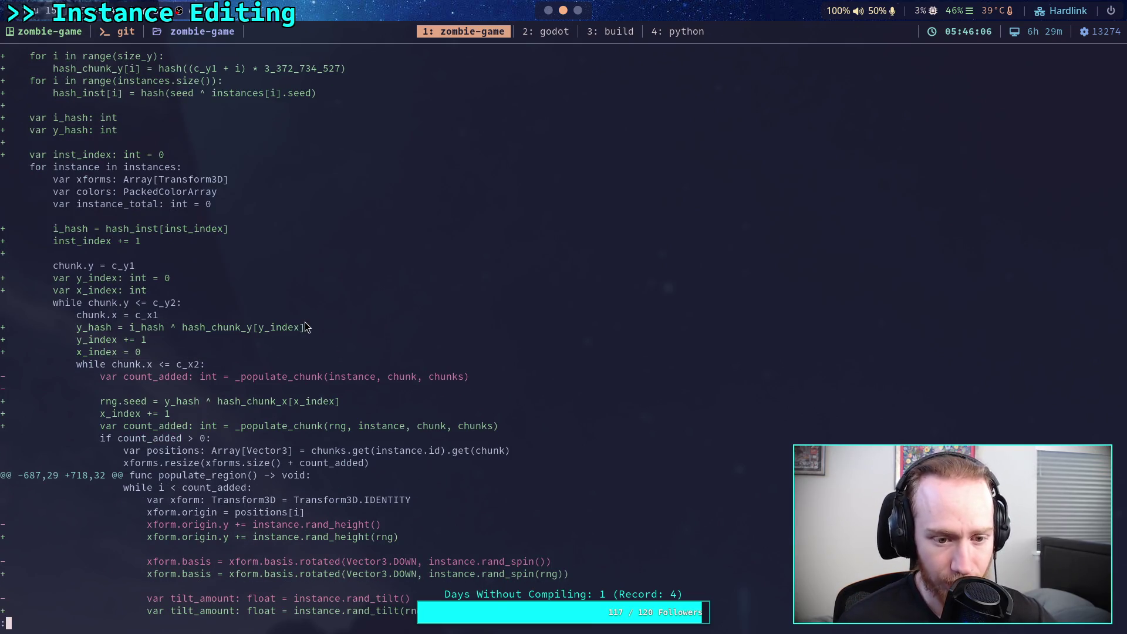
key("j")
key("j")
key("j")
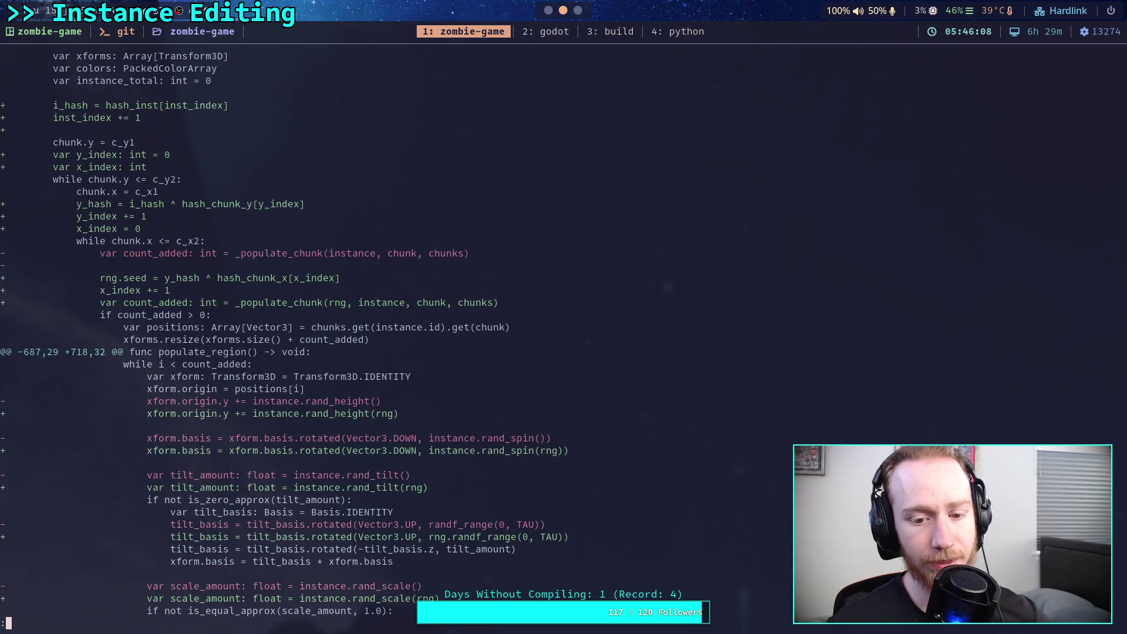
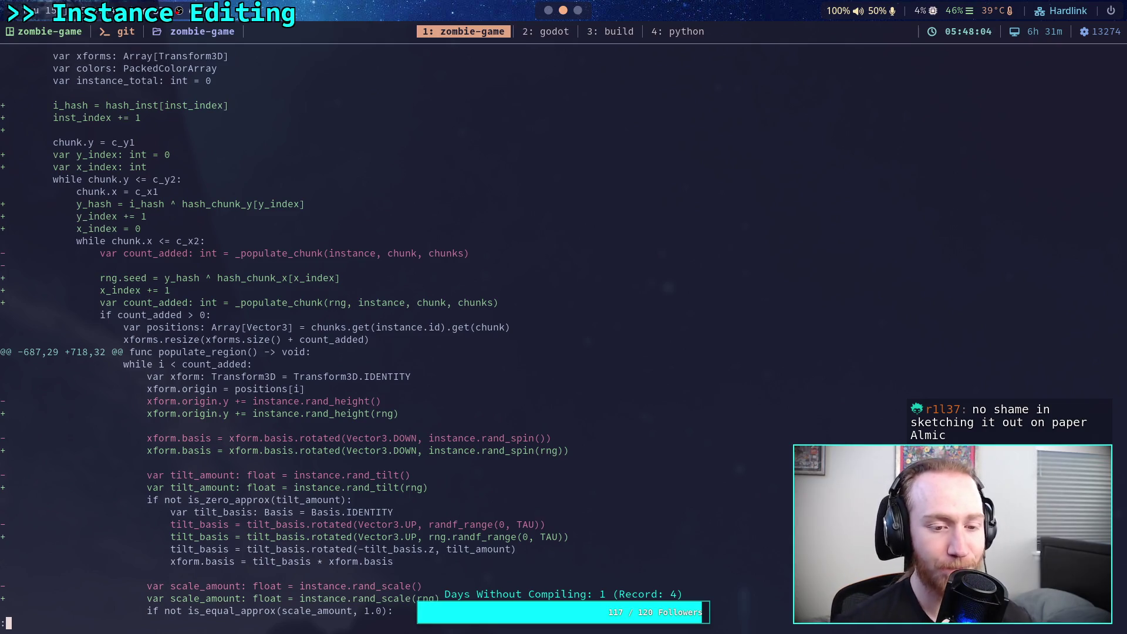
Step: Read the populate_region diff, scrolling back to highlight the chunk.y loop lines
key("j")
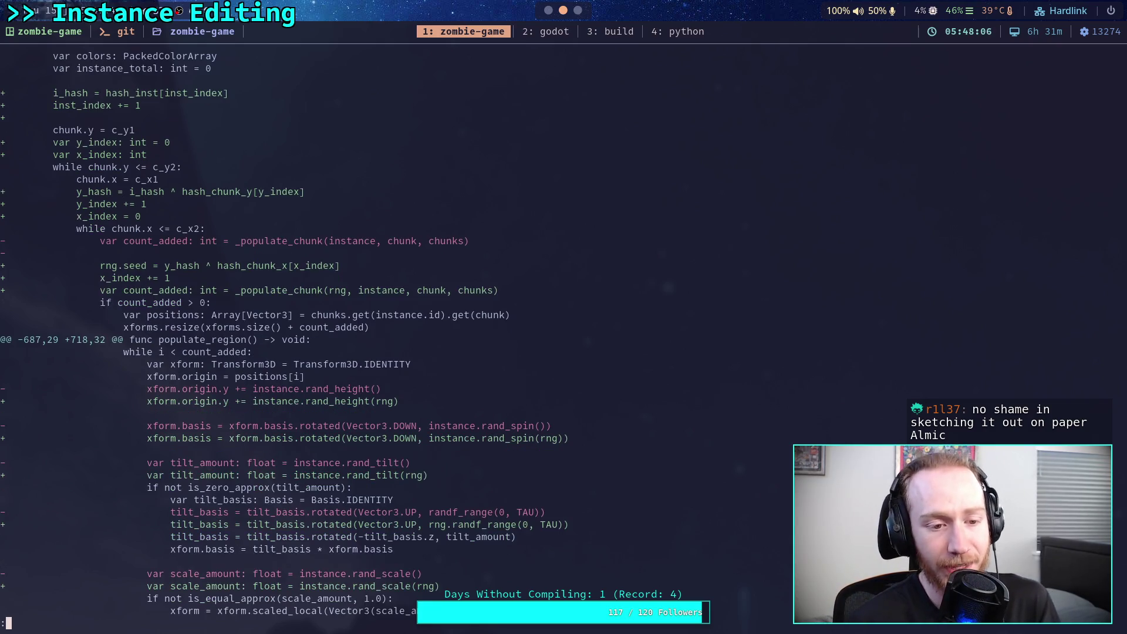
key("j")
key("j")
key("j")
key("j")
key("j")
key("j")
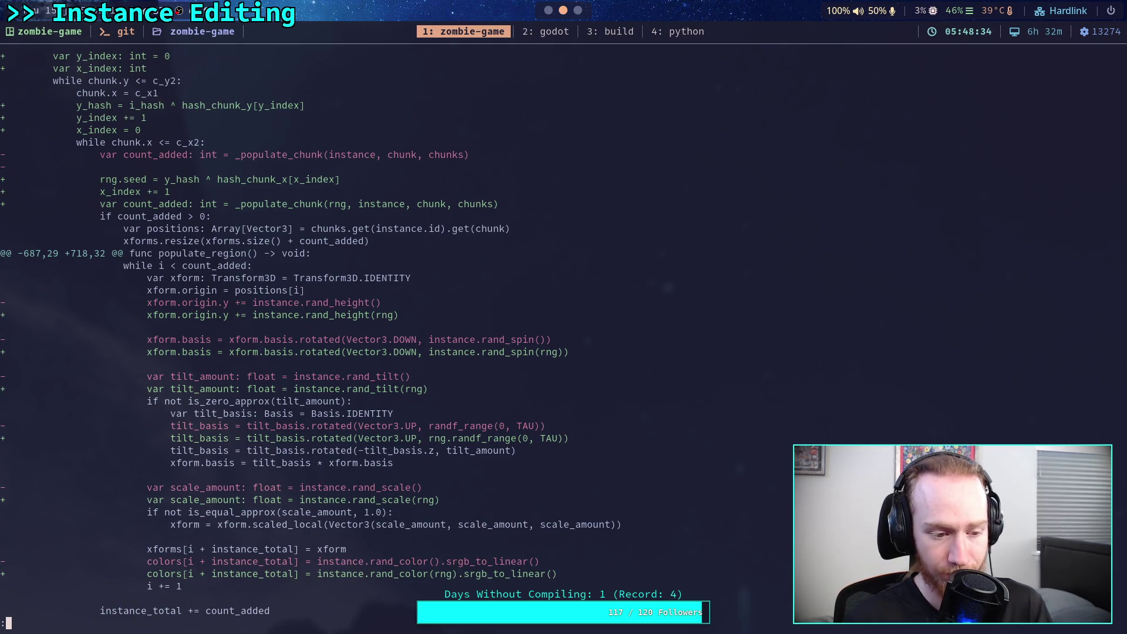
scroll(307, 334, "up", 3)
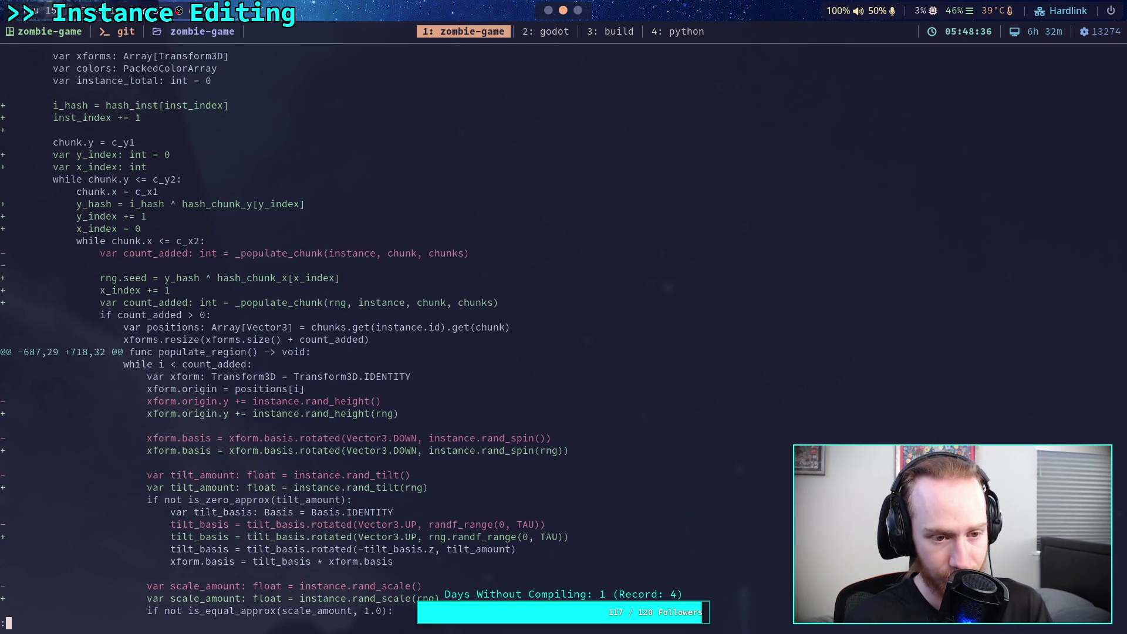
scroll(280, 334, "up", 2)
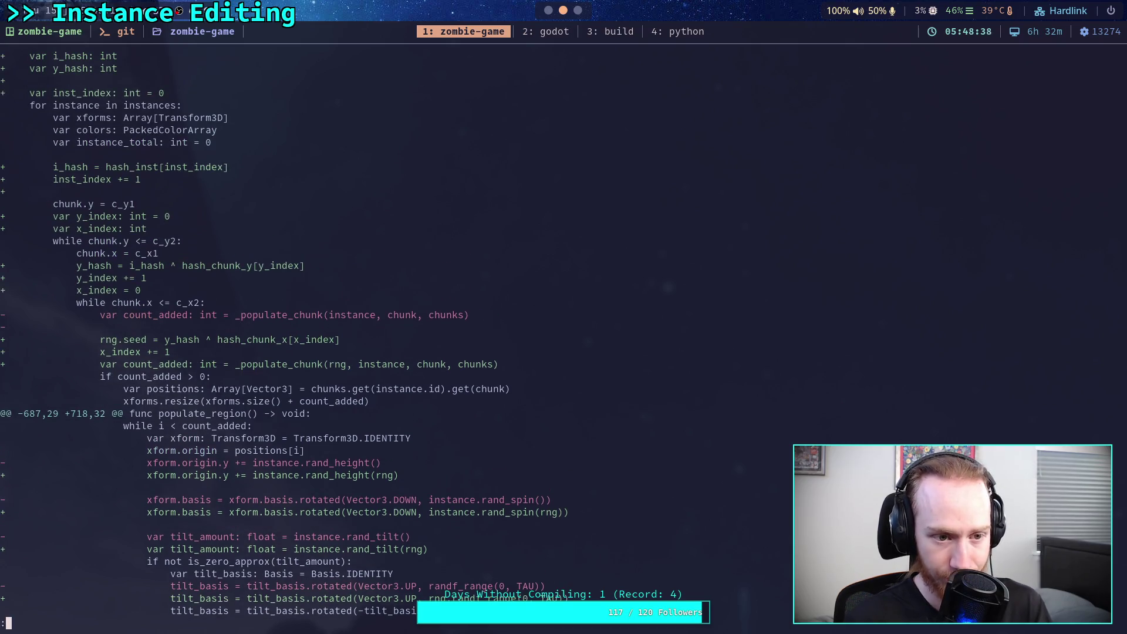
scroll(281, 334, "up", 2)
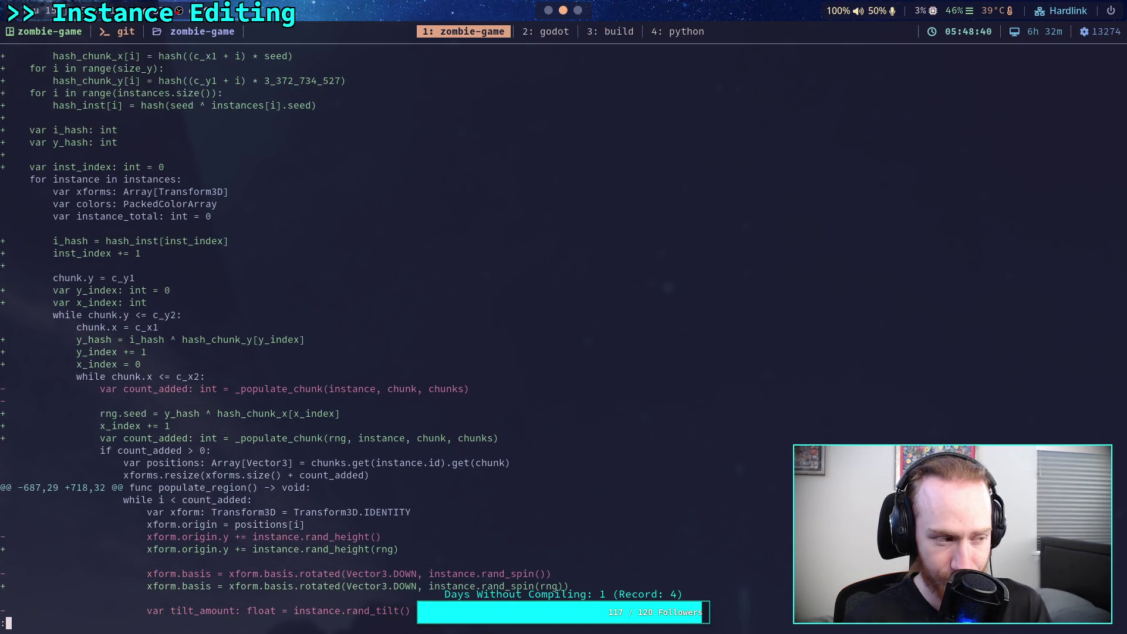
scroll(281, 334, "down", 2)
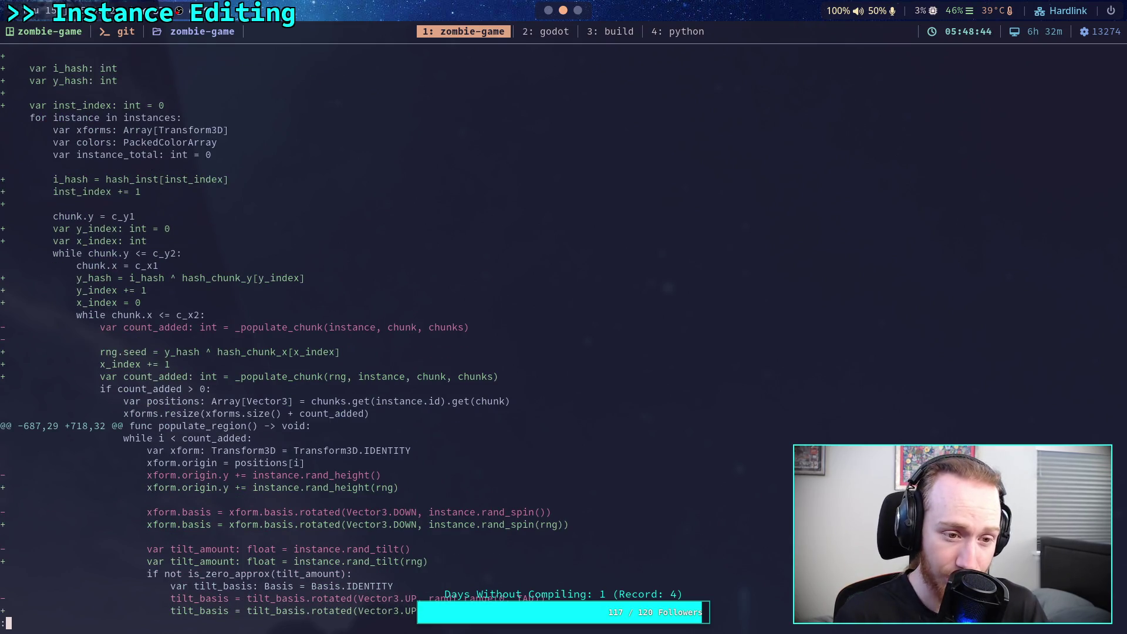
mouse_move(53, 253)
left_mouse_down()
mouse_move(73, 253)
mouse_move(101, 283)
mouse_move(202, 315)
left_mouse_up()
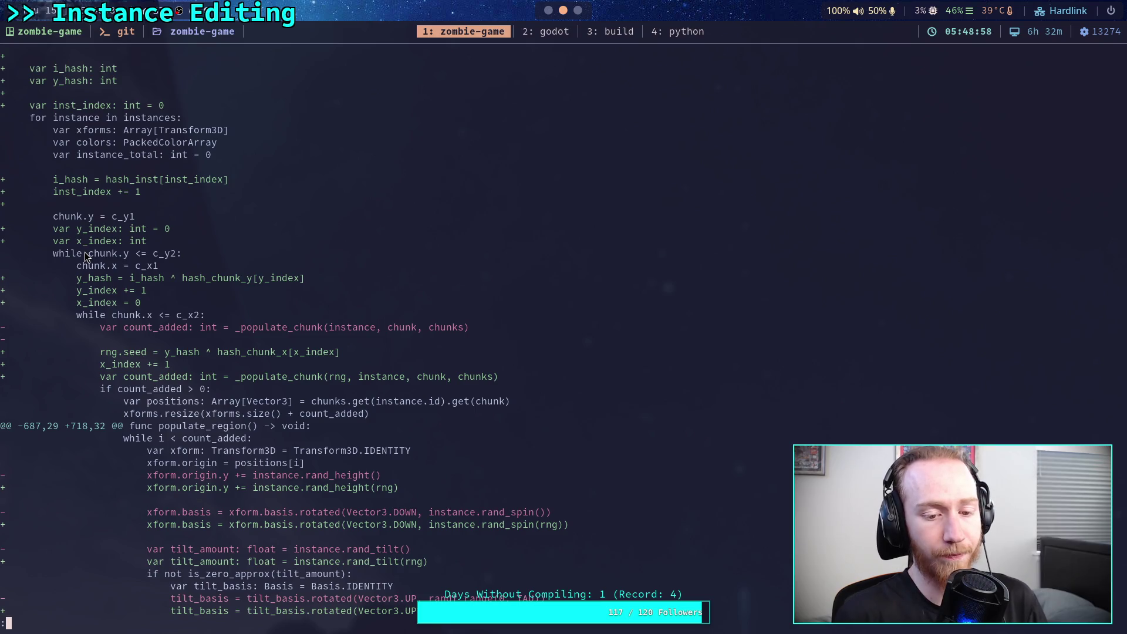
Step: Page past _populate_chunk to TerrainInstanceSettings.gd's seed export and Randomize Seed button
key("j")
key("j")
key("j")
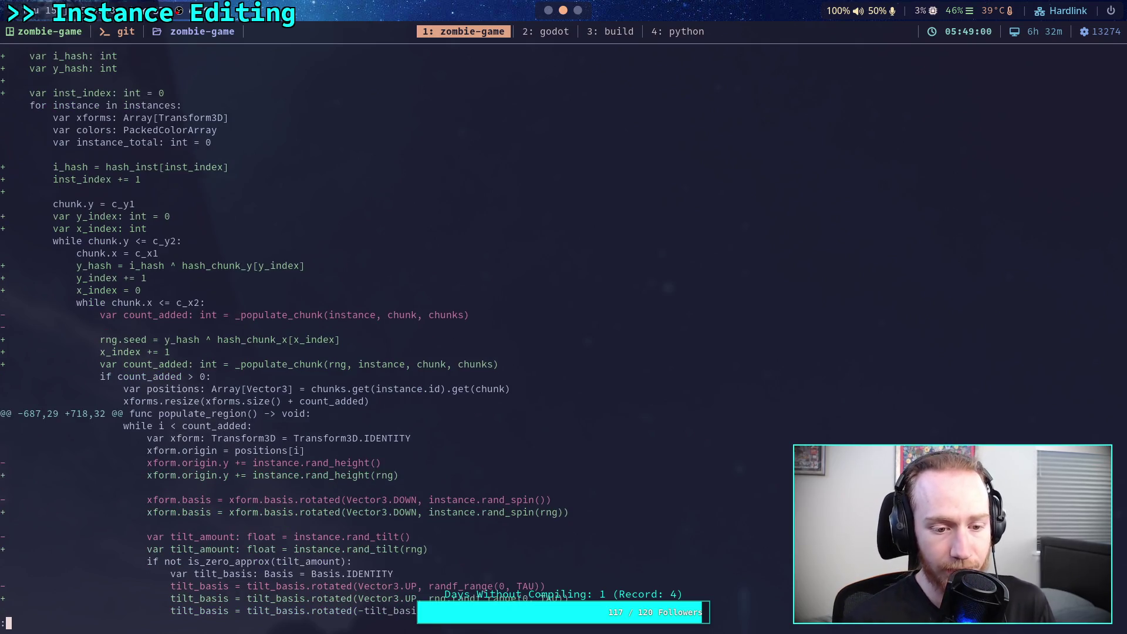
key("j")
key("j")
key("j")
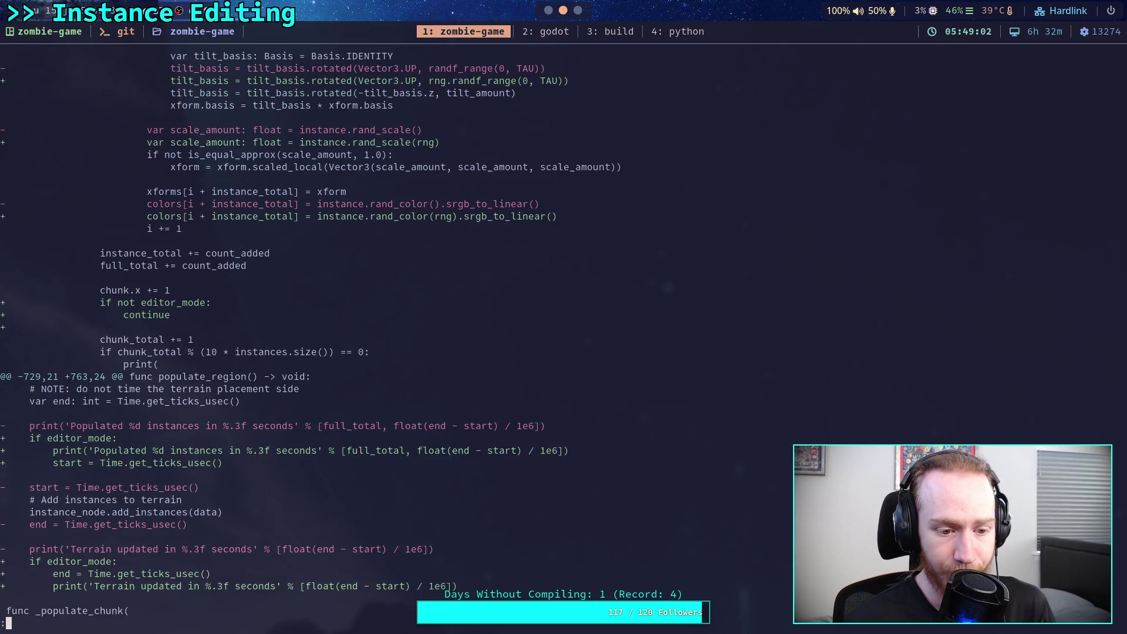
key("j")
key("j")
key("j")
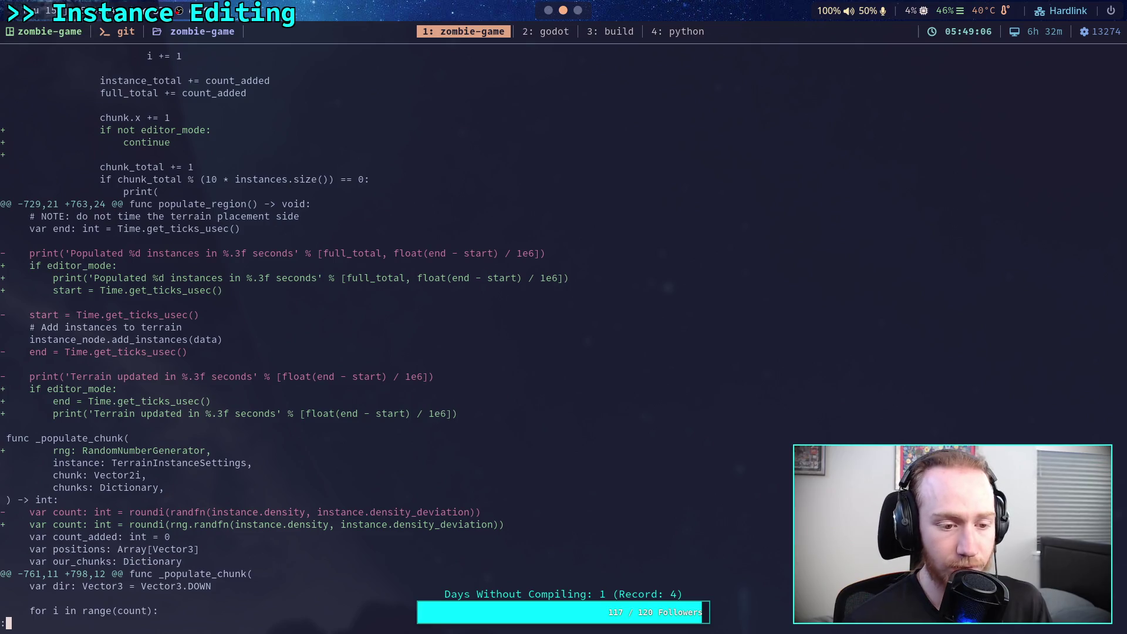
key("j")
key("j")
key("j")
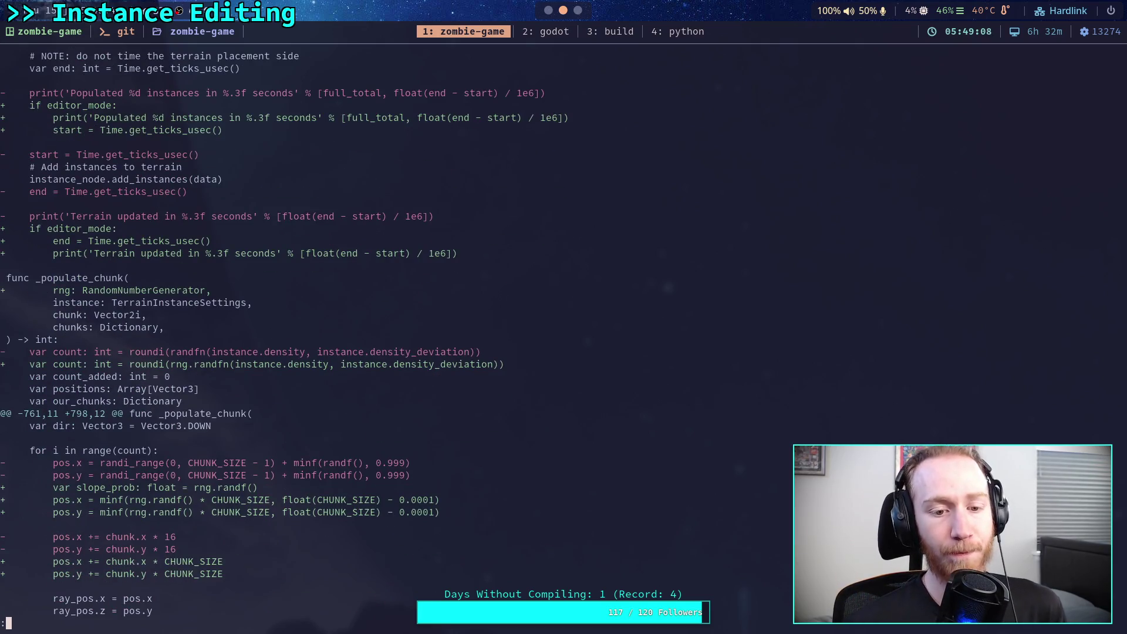
key("j")
key("j")
key("j")
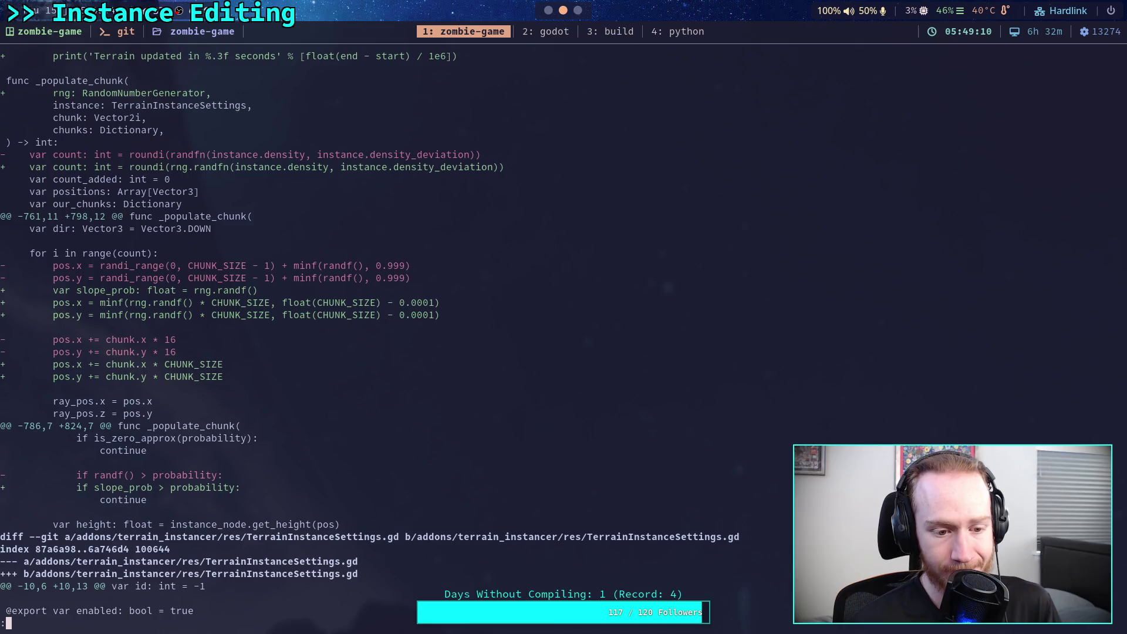
key("j")
key("j")
key("j")
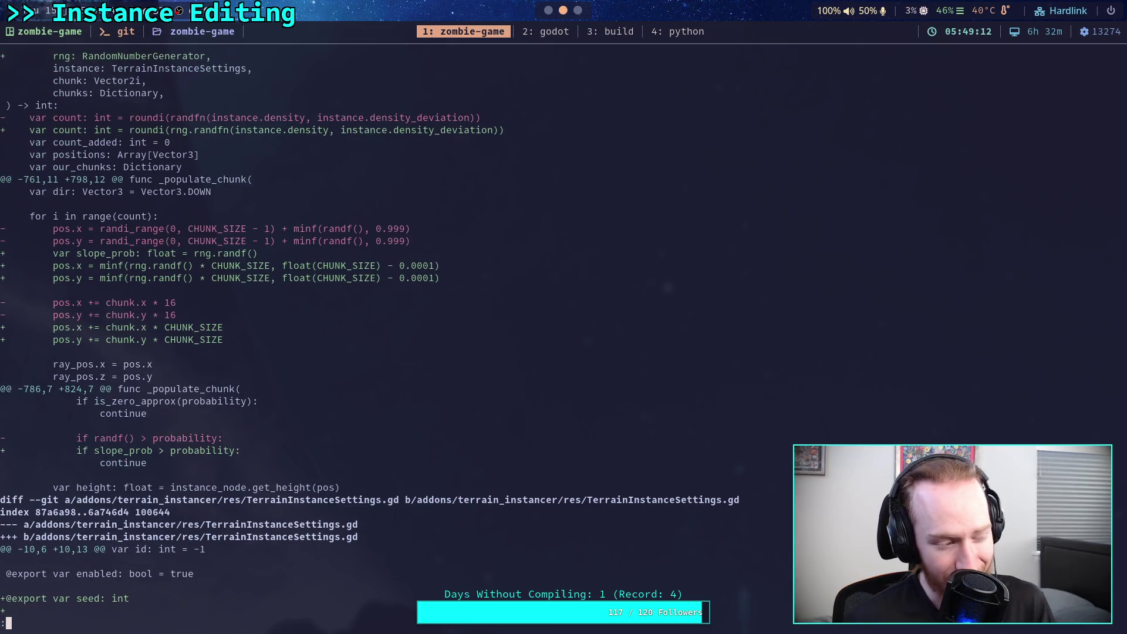
key("j")
key("j")
key("j")
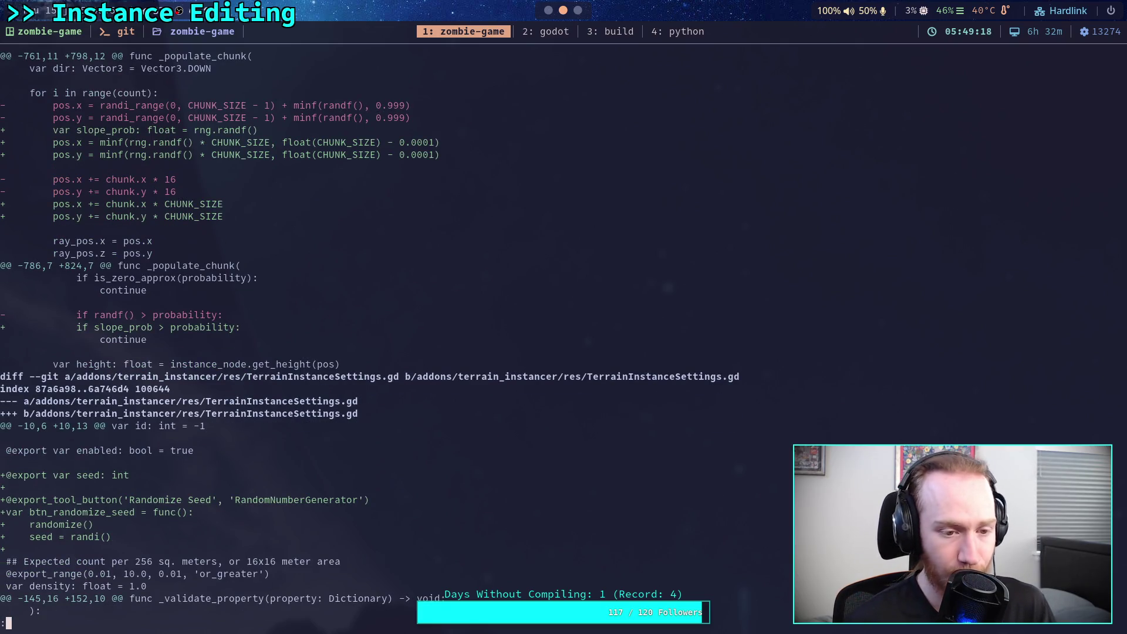
key("j")
key("j")
key("j")
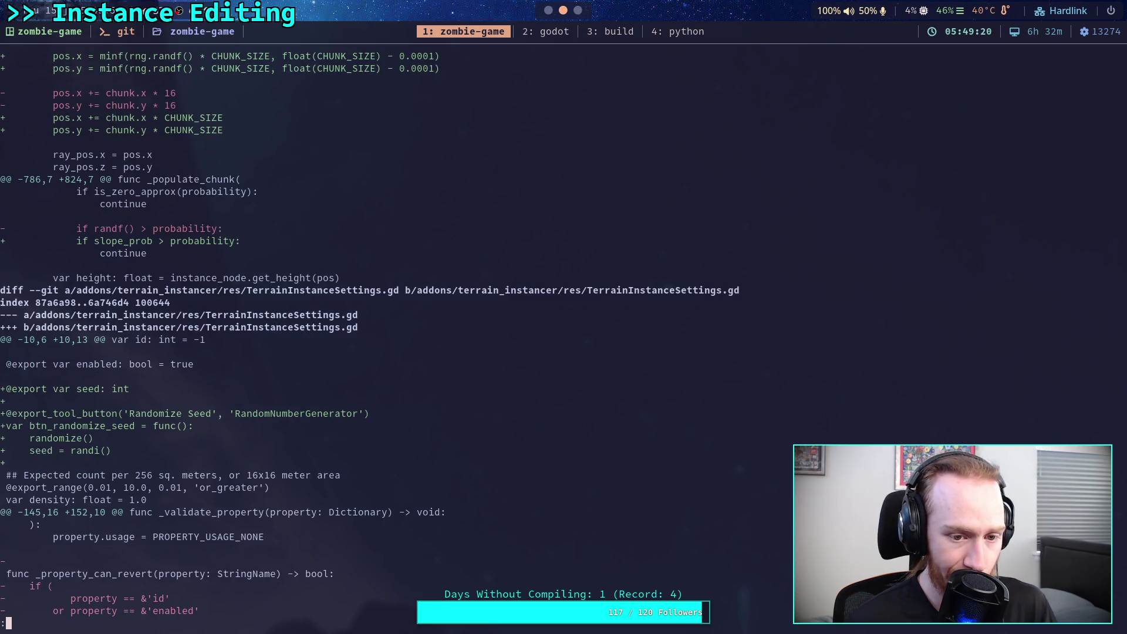
key("j")
key("j")
key("j")
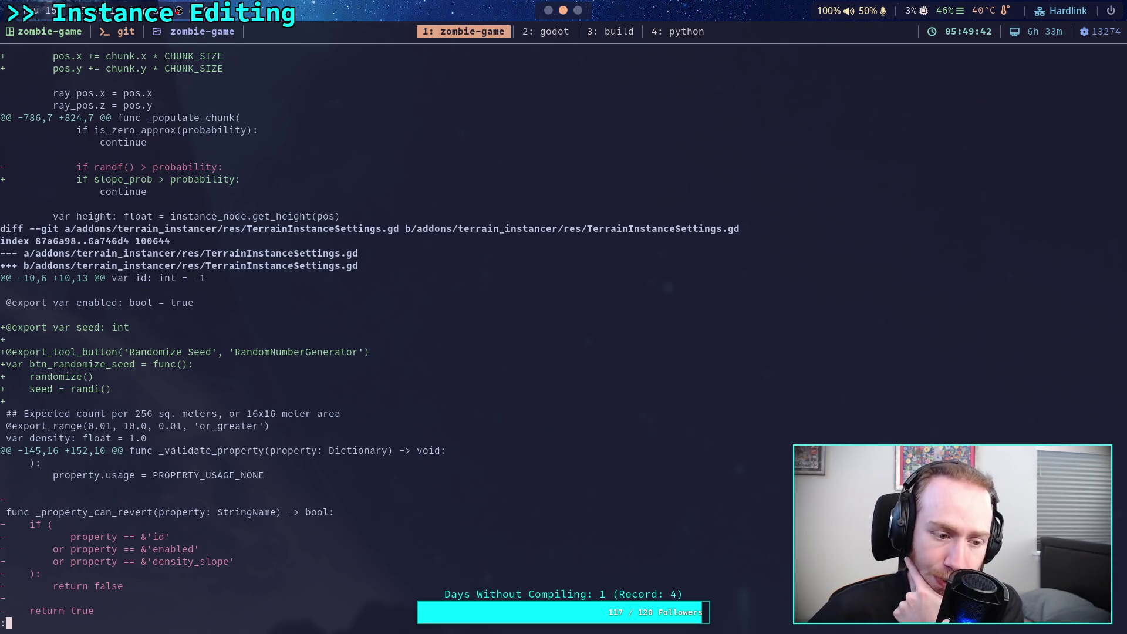
Step: Page through the _parent check, revert, rand_color and _vary_color changes to toolbar.gd
key("j")
key("j")
key("j")
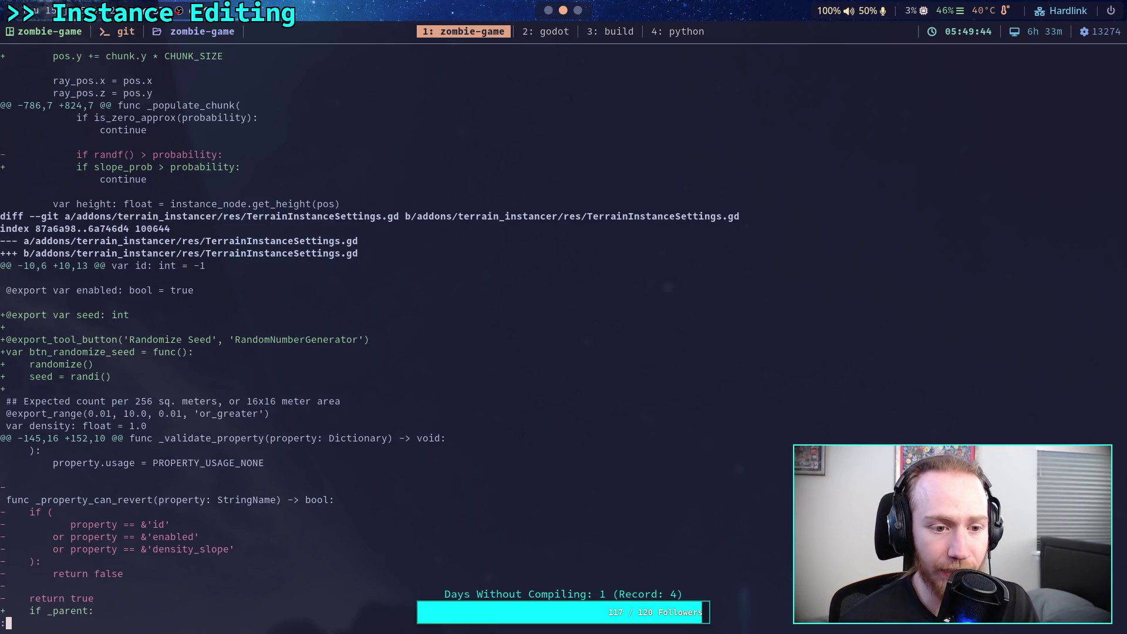
key("j")
key("j")
key("j")
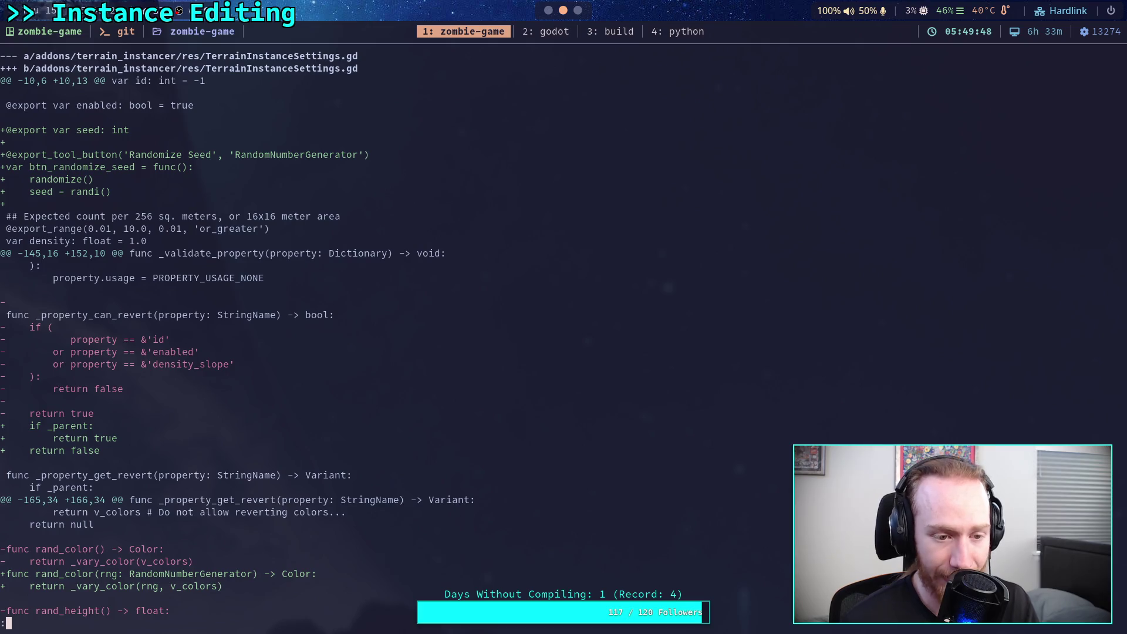
key("j")
key("j")
key("j")
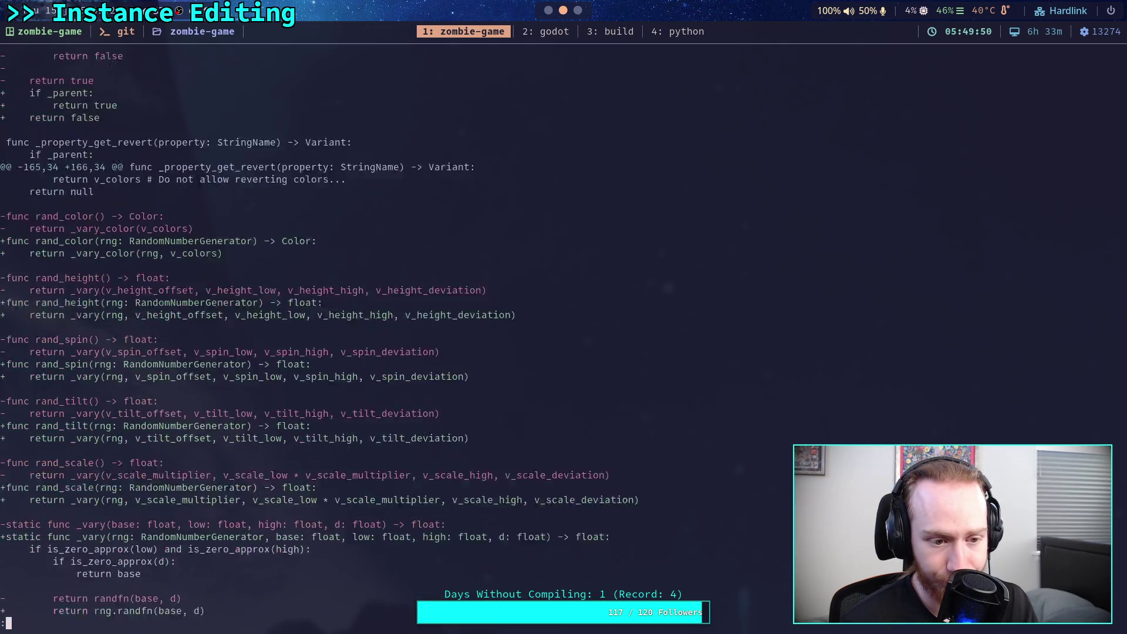
key("j")
key("j")
key("j")
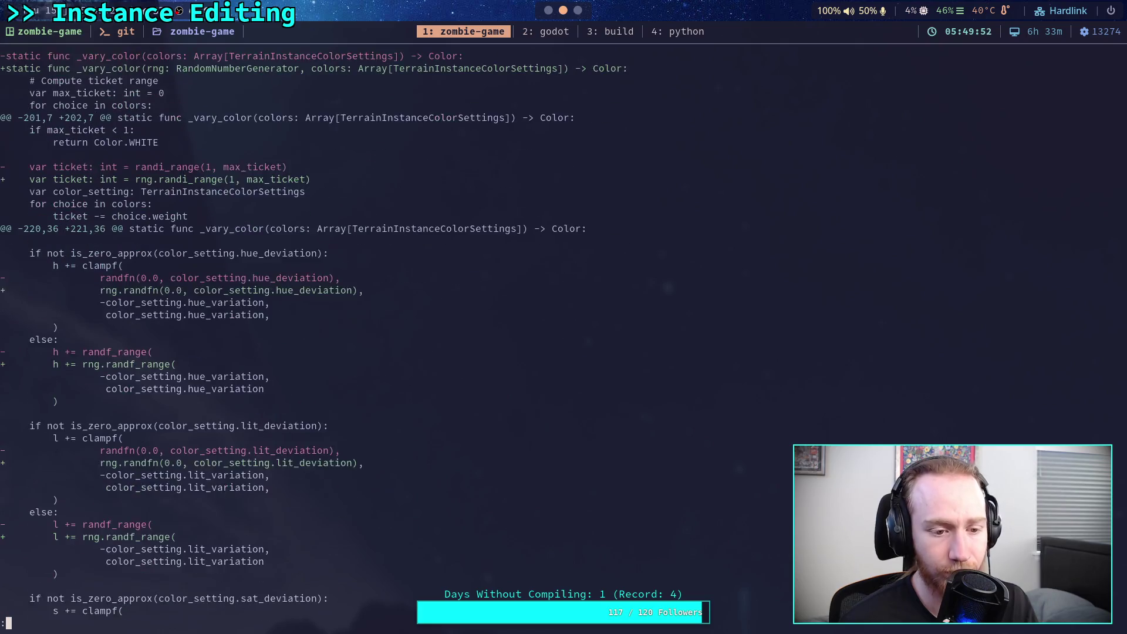
key("j")
key("j")
key("j")
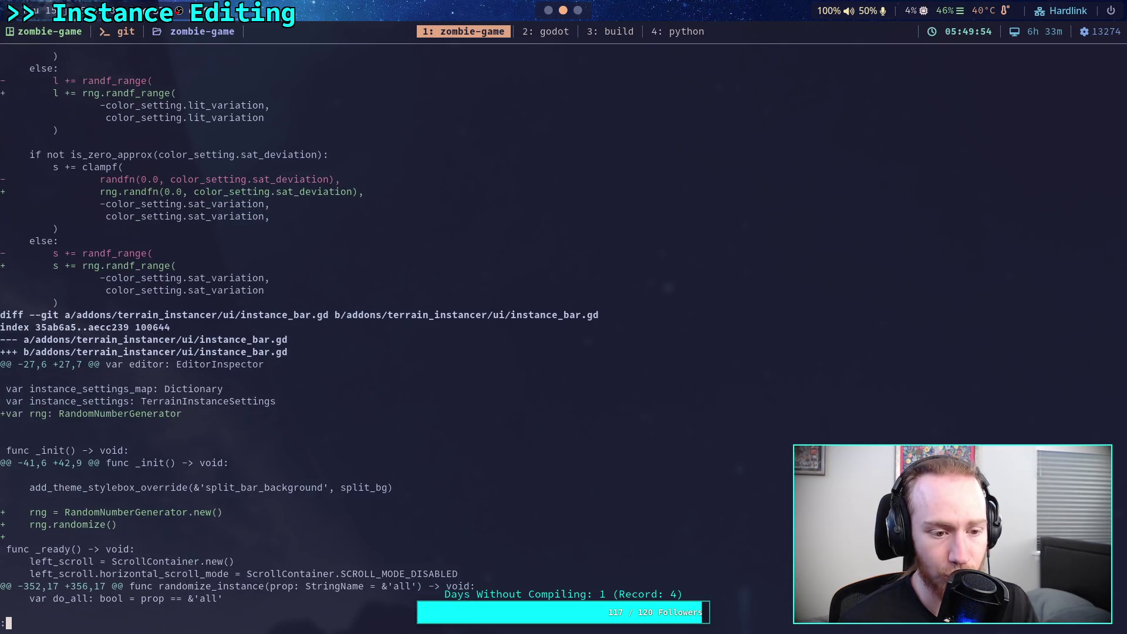
key("j")
key("j")
key("j")
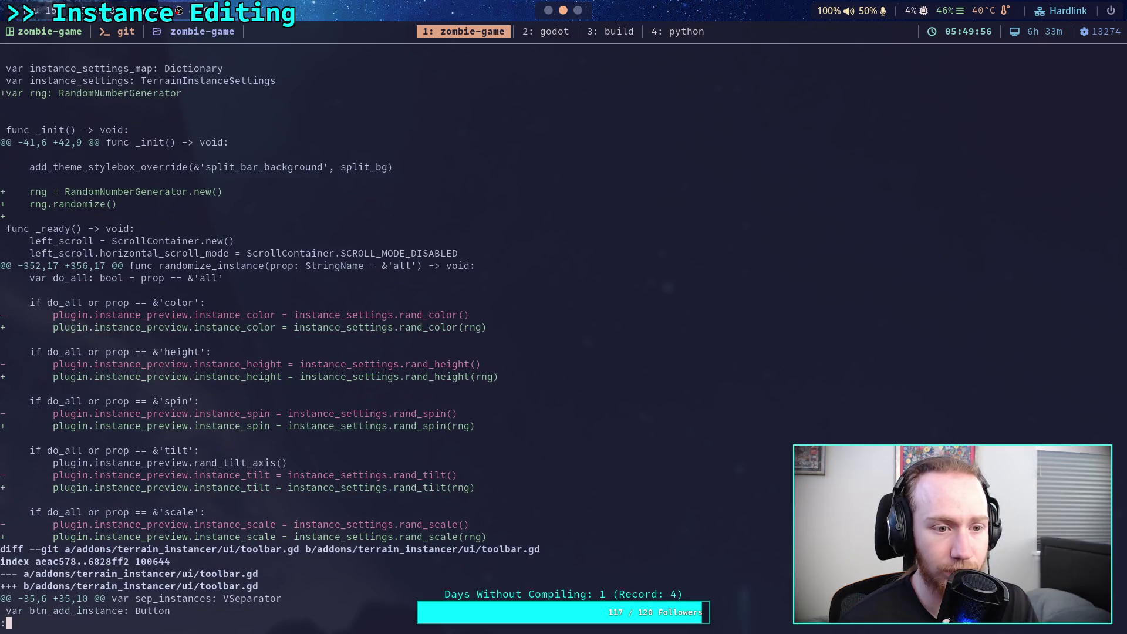
Step: Review the new populate/clear region buttons and forest_w_bushes.tres TREE seed and density values
key("j")
key("j")
key("j")
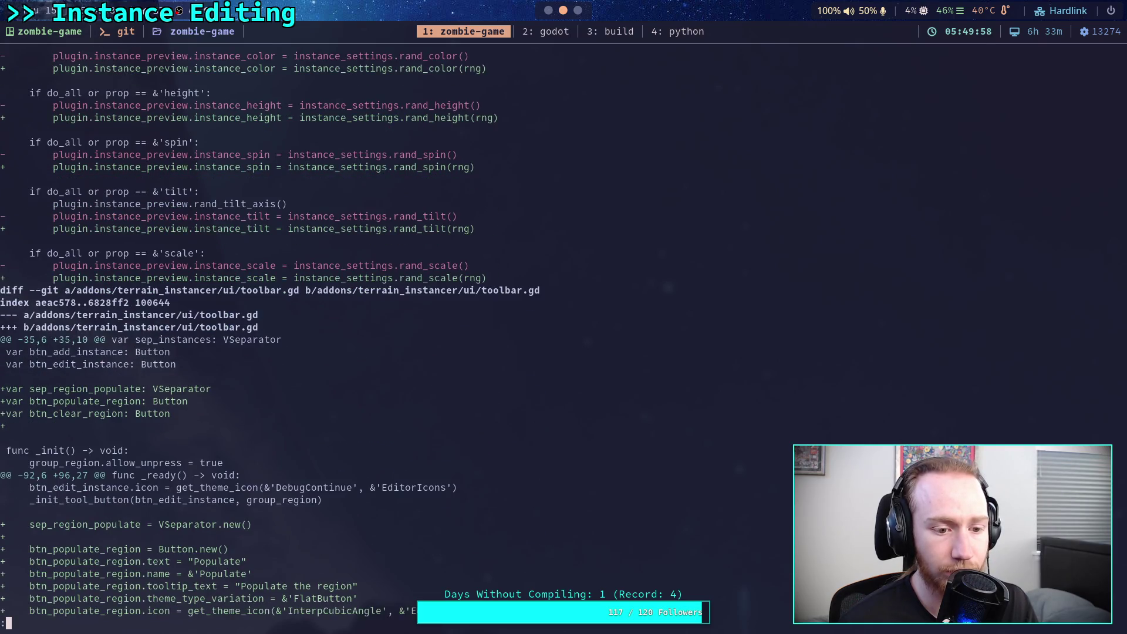
key("j")
key("j")
key("j")
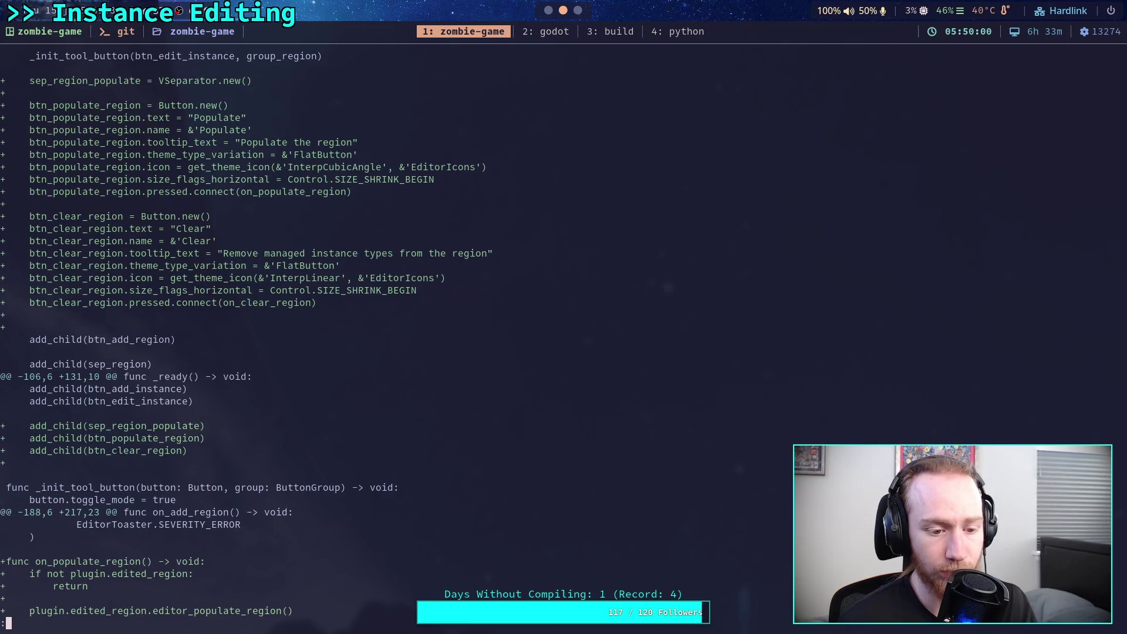
key("j")
key("j")
key("j")
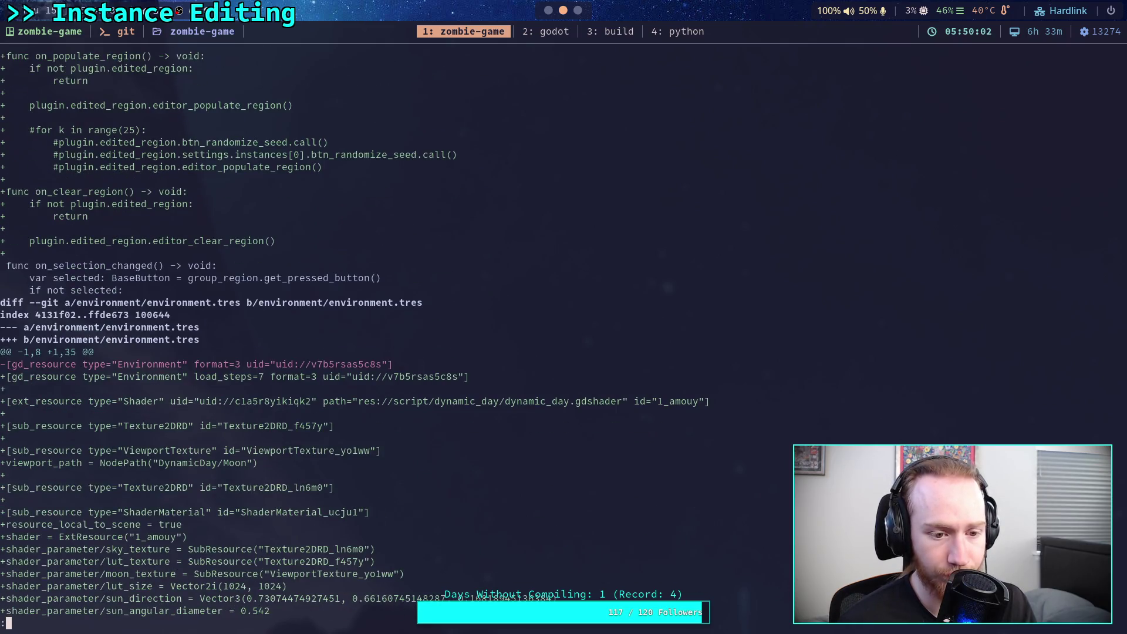
key("j")
key("j")
key("j")
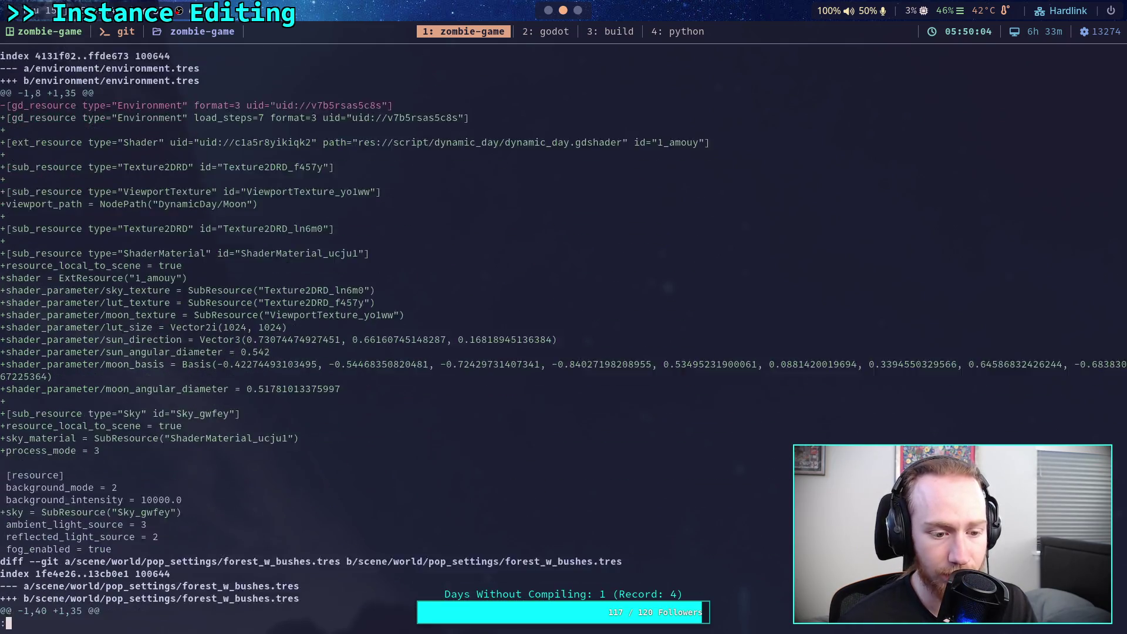
key("j")
key("j")
key("j")
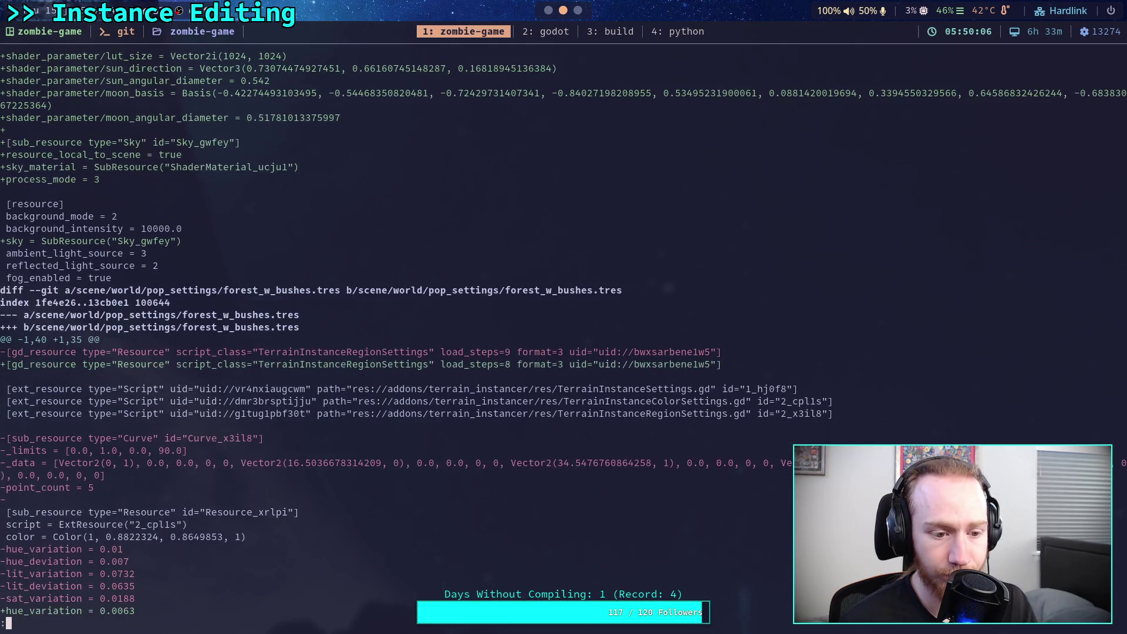
key("j")
key("j")
key("j")
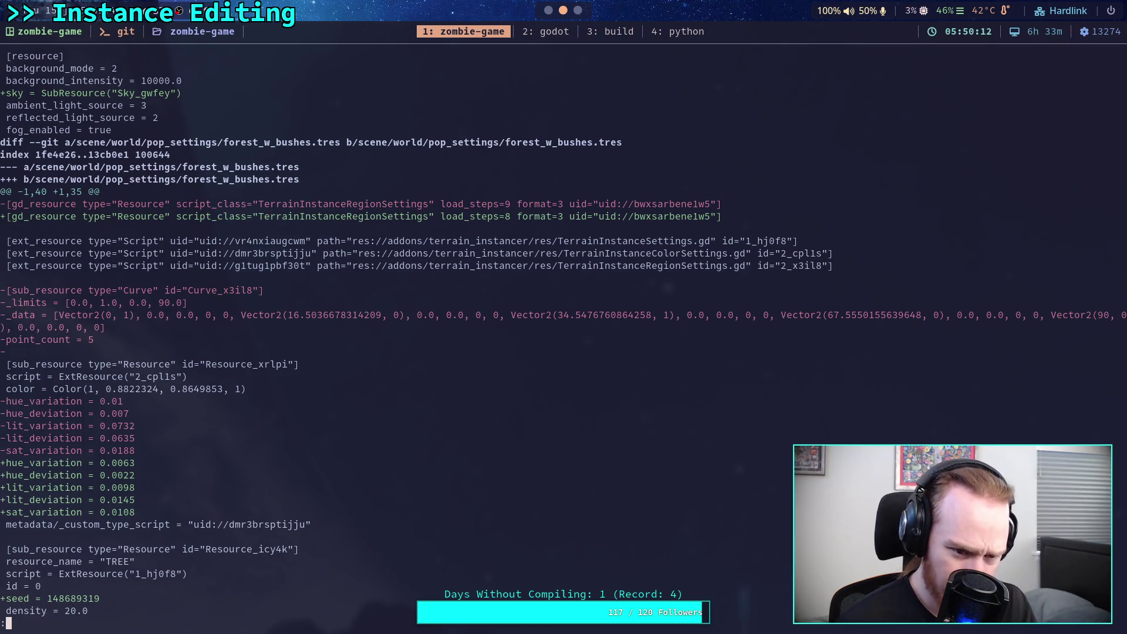
key("j")
key("j")
key("j")
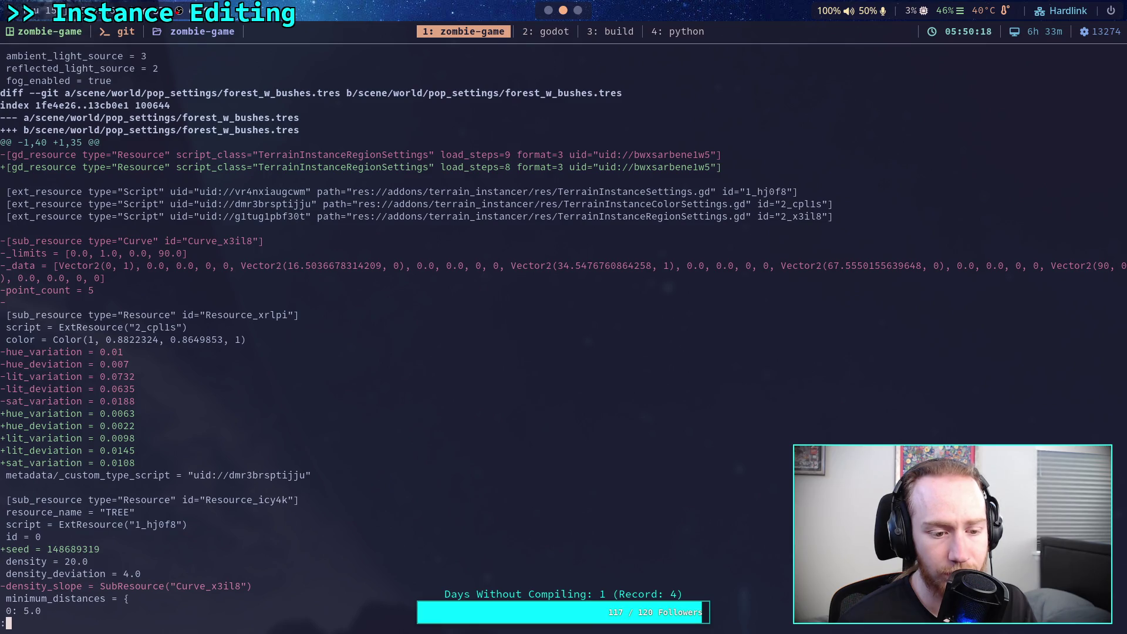
Step: Finish the bushes diff and stage the addons/terrain_instancer/ folder
key("j")
key("j")
key("j")
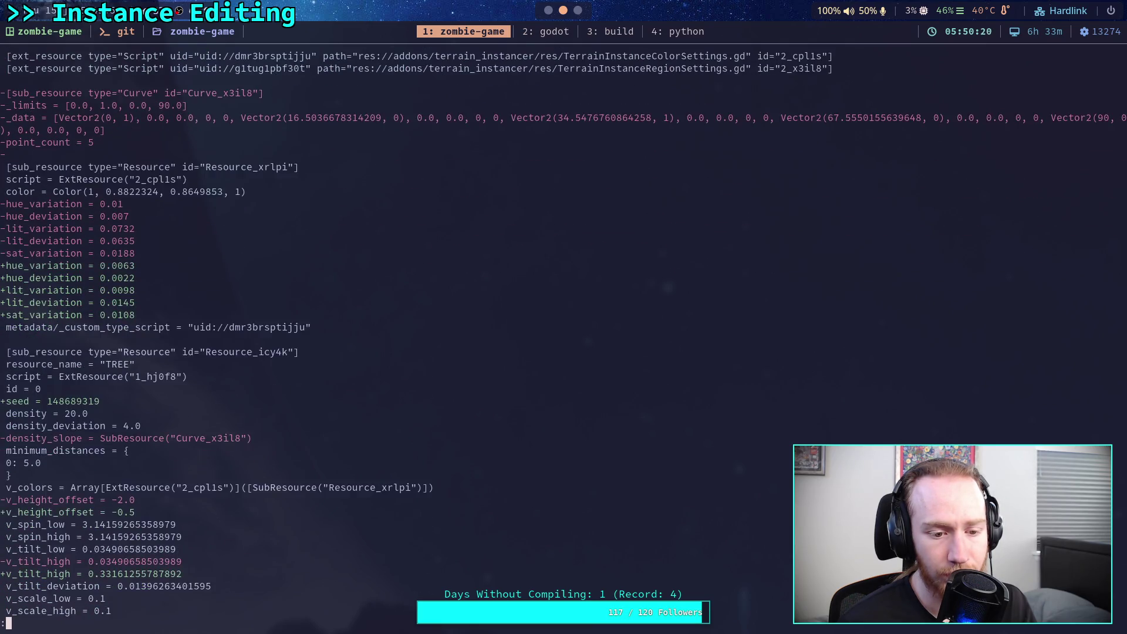
key("j")
key("j")
key("j")
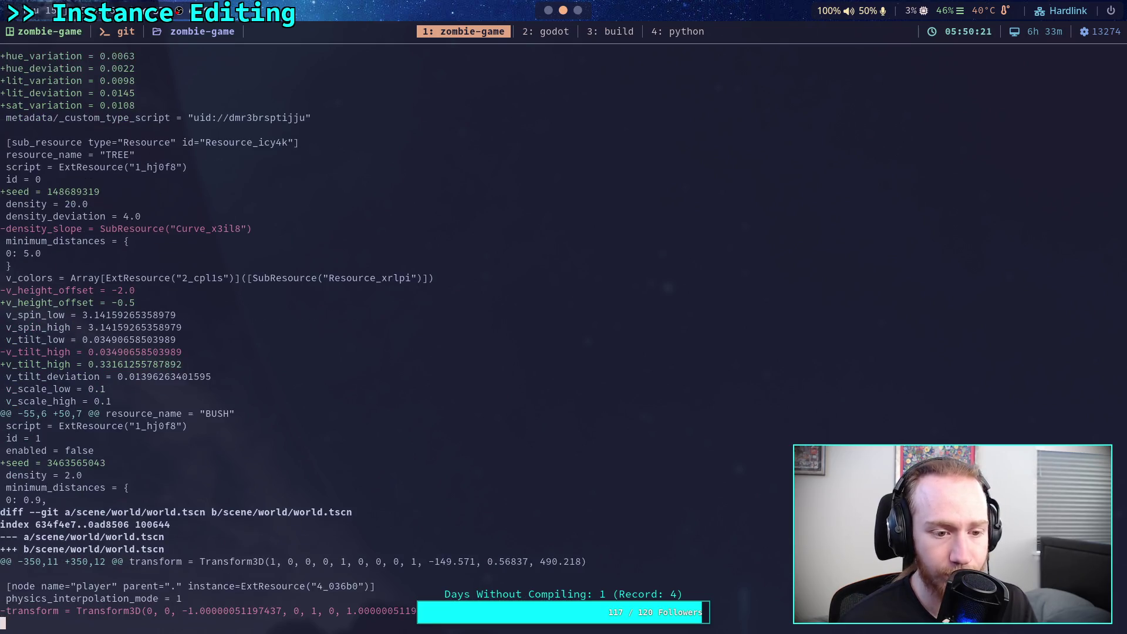
type("qgit add addons/terrain_instancer/")
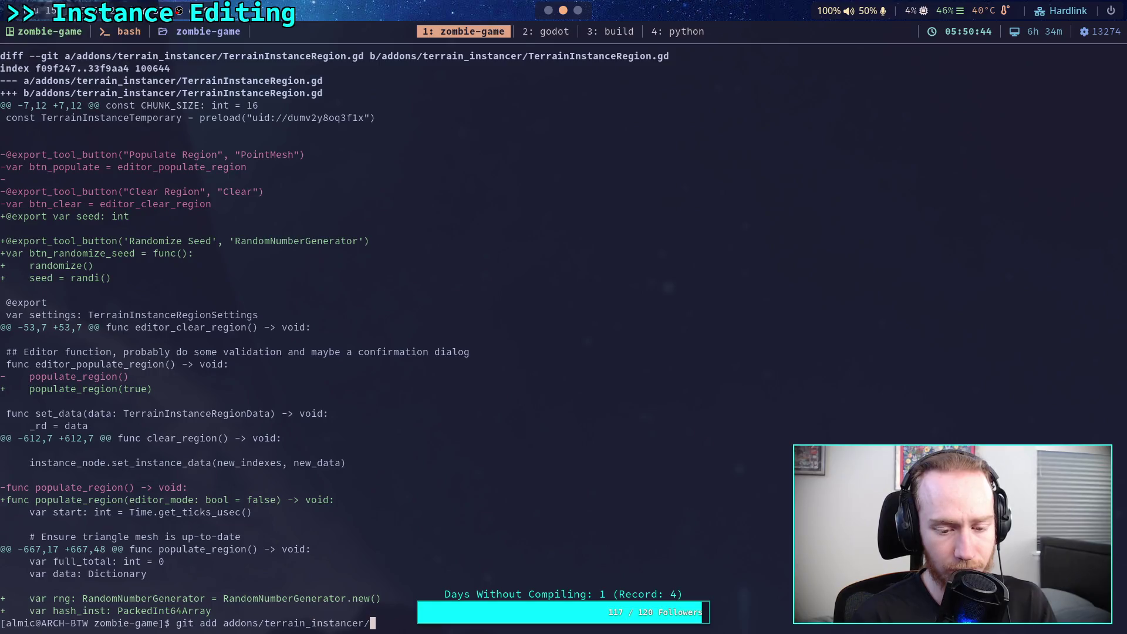
key("Return")
Step: Run git diff and review world.tscn's player, TerrainInstanceRegion, WaterLevel and TruckVehicle hunks
type("git diff")
key("Return")
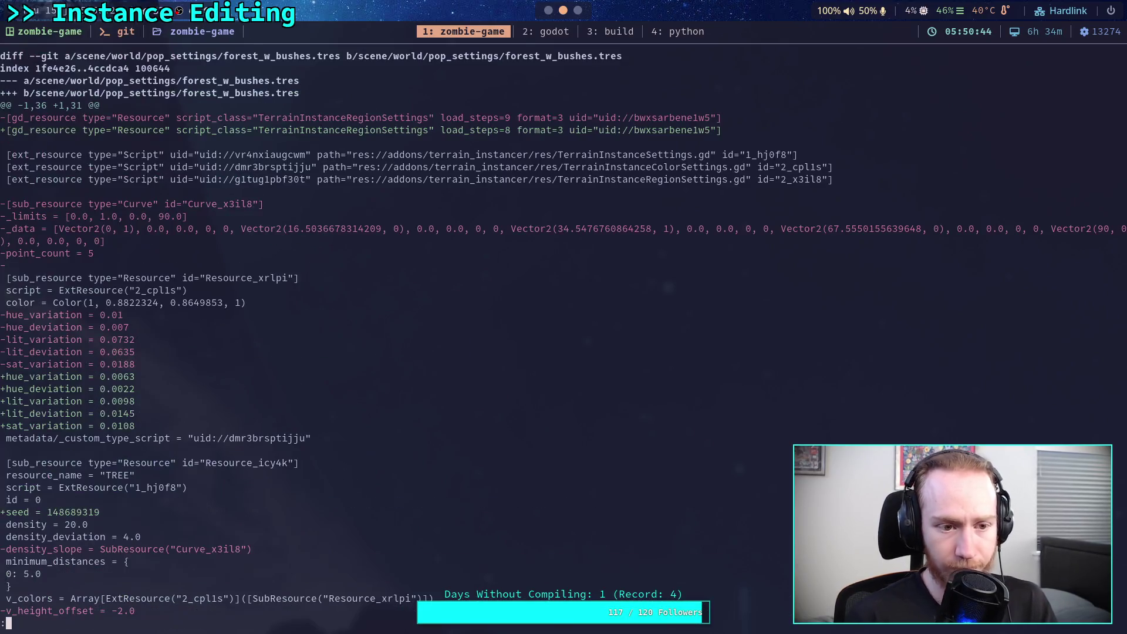
key("j")
key("j")
key("j")
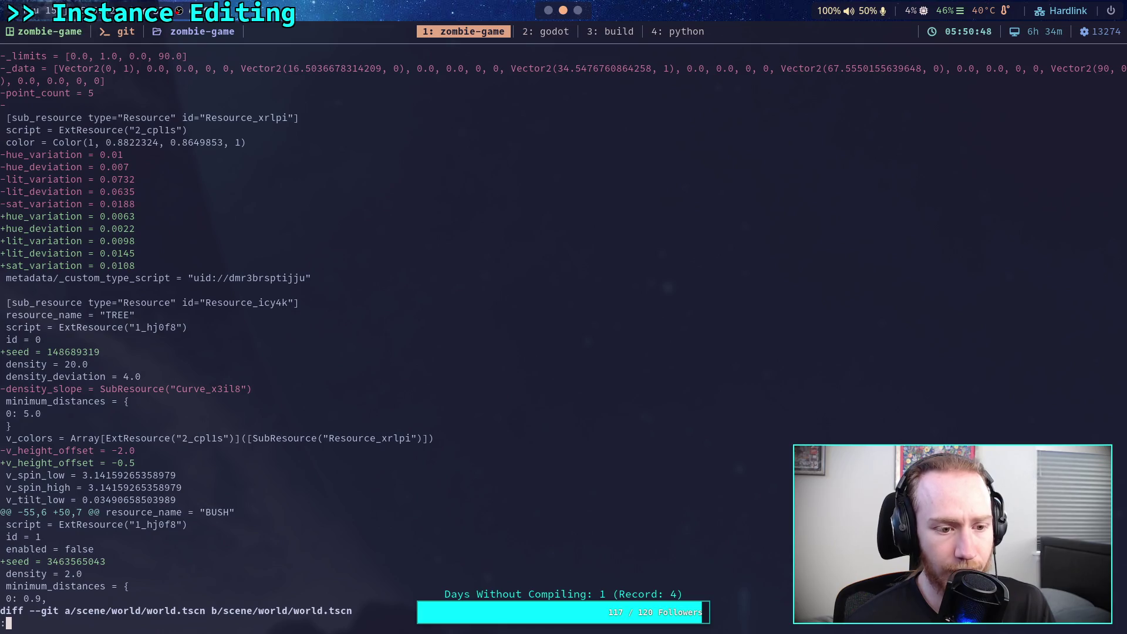
key("j")
key("j")
key("j")
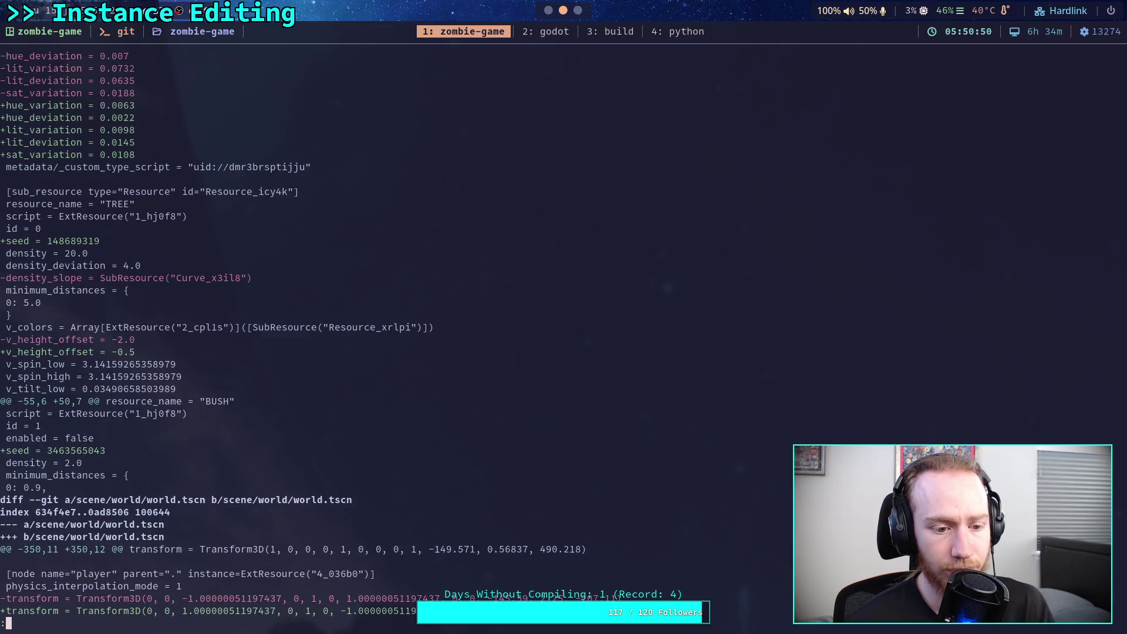
key("j")
key("j")
key("j")
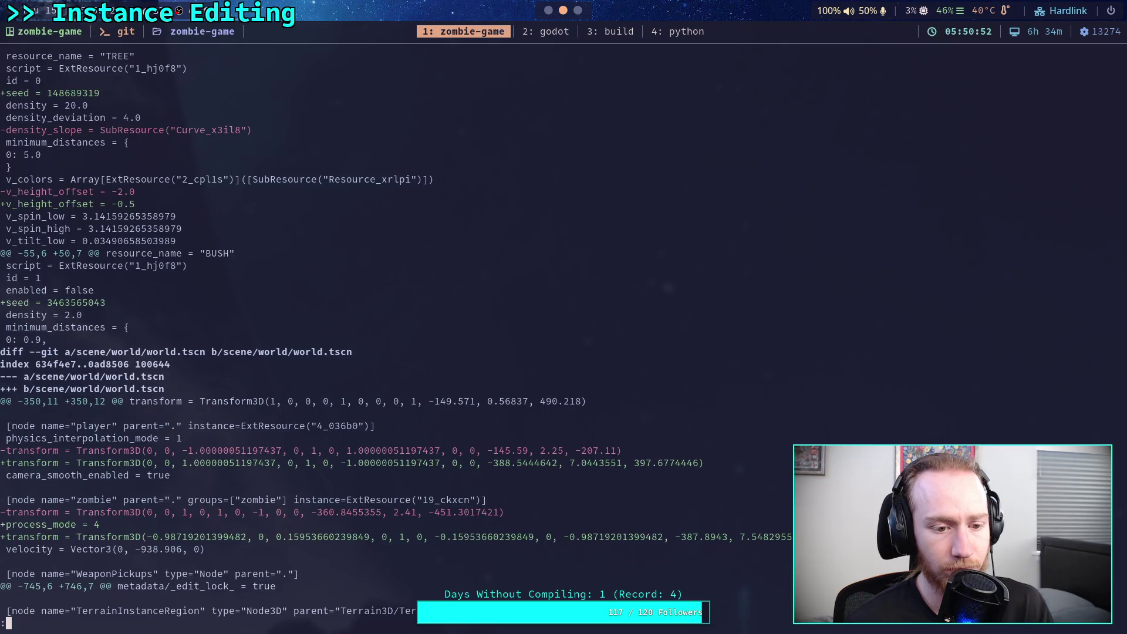
key("j")
key("j")
key("j")
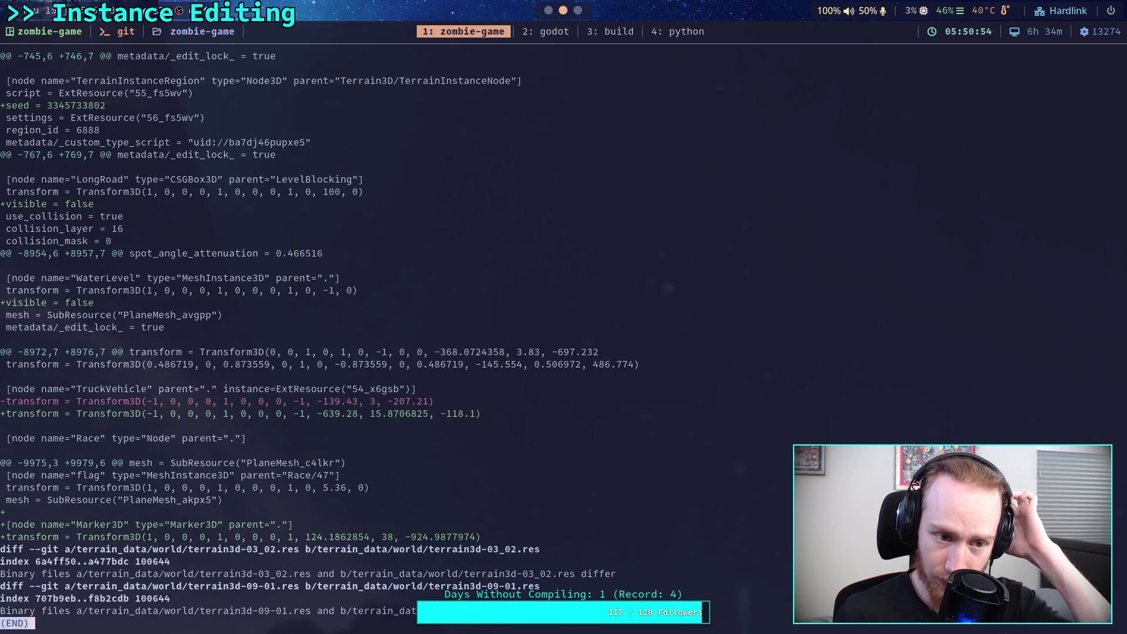
key("k")
key("k")
key("k")
key("k")
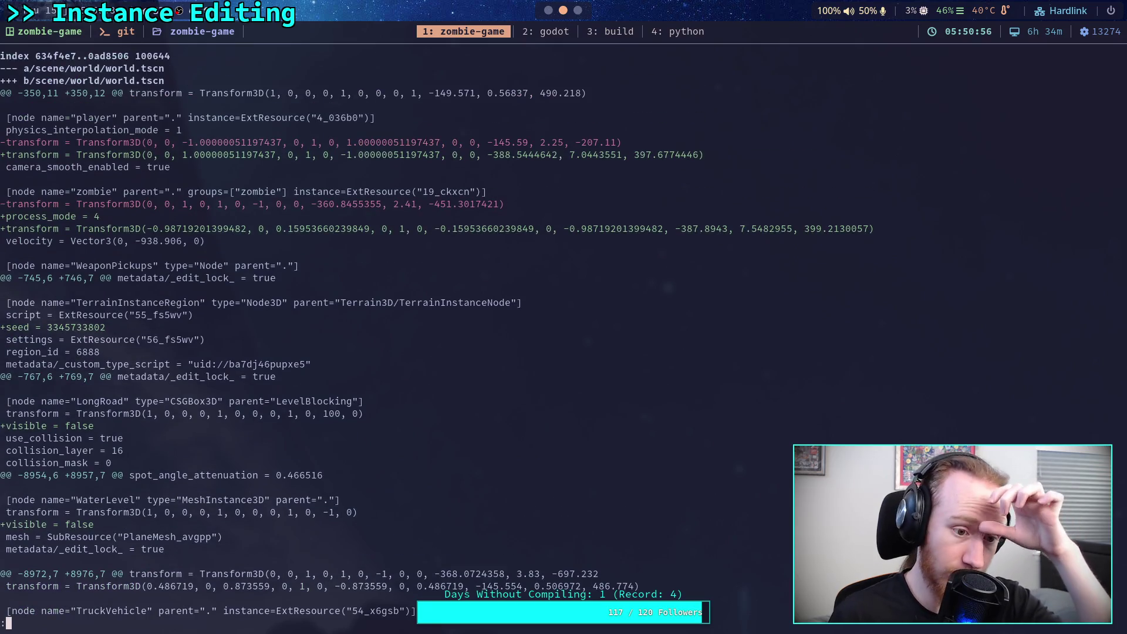
key("k")
key("k")
key("k")
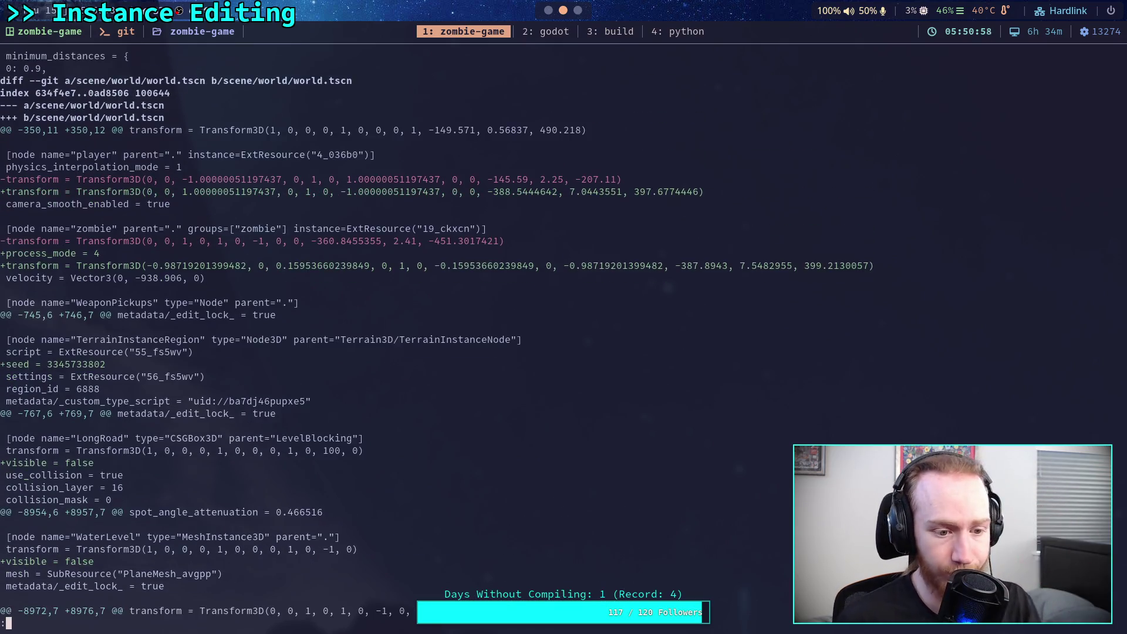
key("j")
key("j")
key("j")
key("j")
key("j")
key("j")
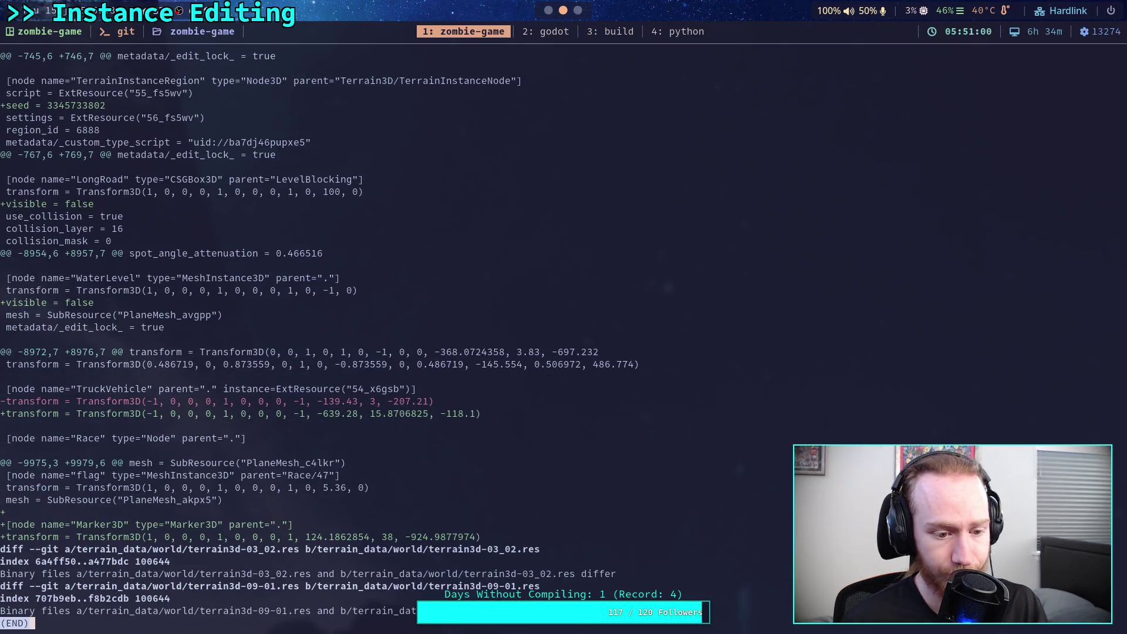
key("k")
key("k")
key("k")
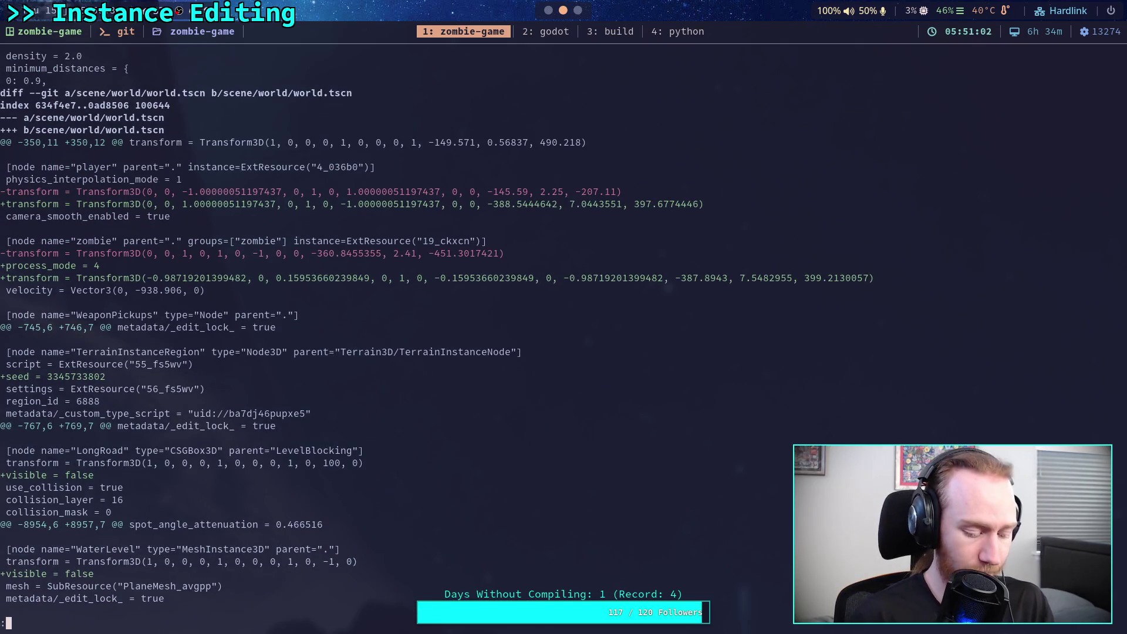
type("qgit add ")
type("-i sc")
type("ene/world/world.tscn")
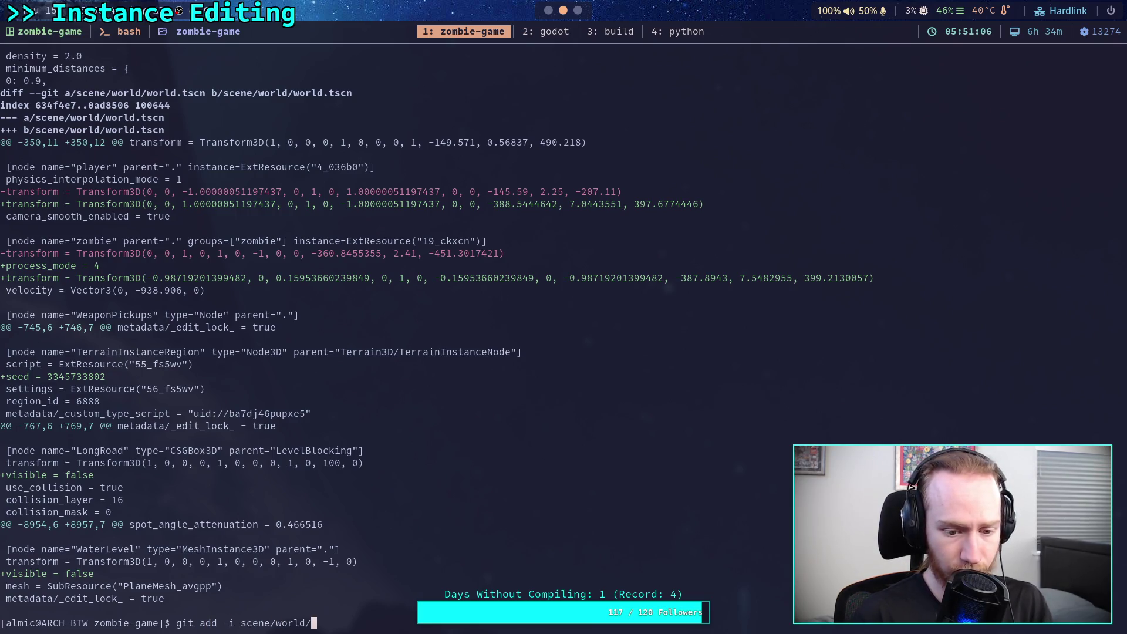
Step: Patch world.tscn via git add -i, skipping the transform hunk and staging the TerrainInstanceRegion seed hunk
key("Return")
type("5")
key("Return")
type("1")
key("Return")
key("Return")
type("n")
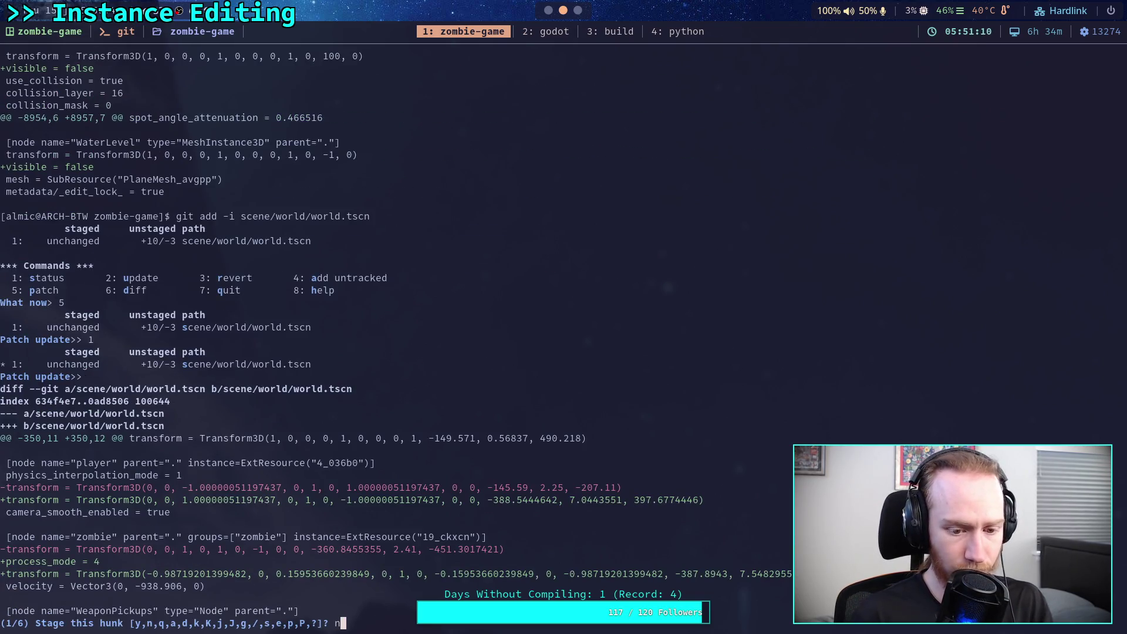
key("Return")
key("Return")
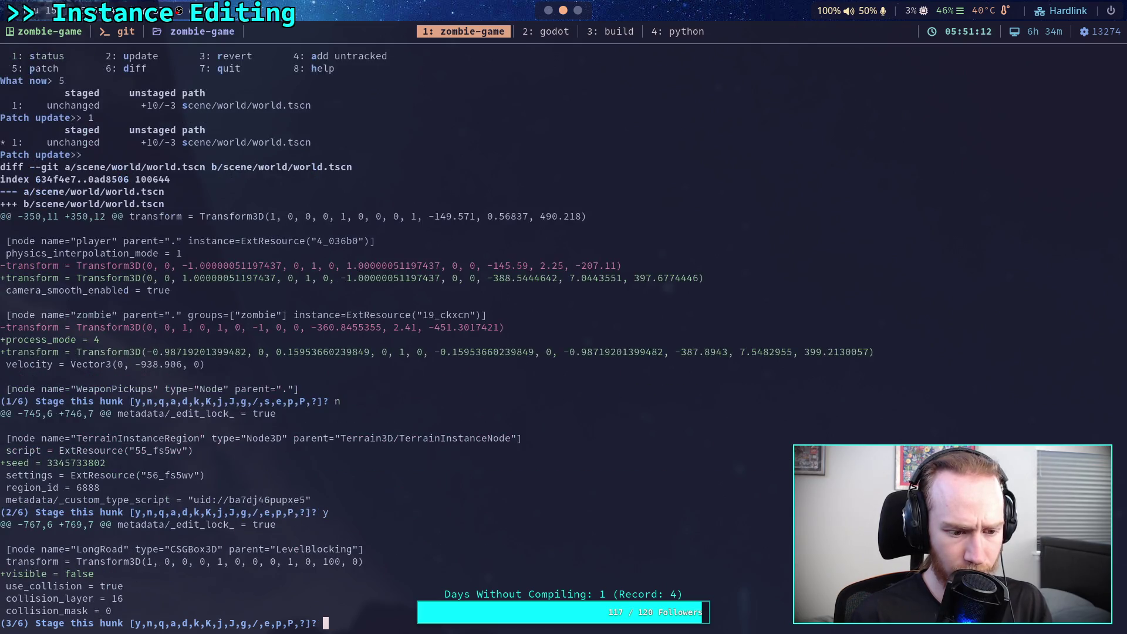
Step: Skip the LongRoad, WaterLevel and TruckVehicle hunks, quit, and check git status
key("Return")
type("n")
key("Return")
type("n")
key("Return")
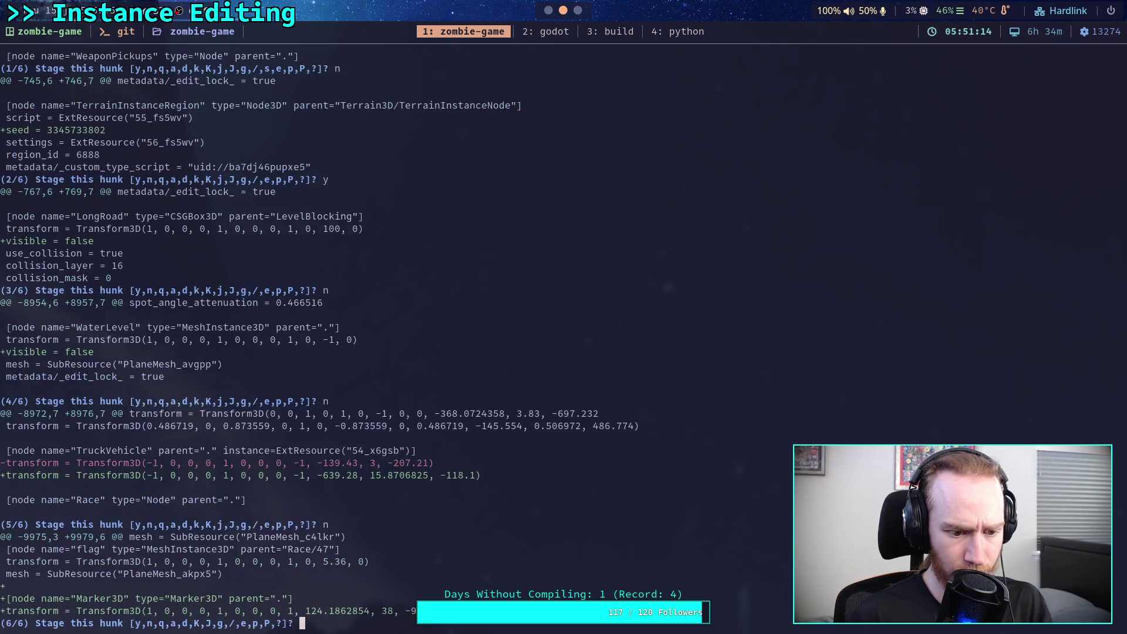
type("q")
key("Return")
type("q")
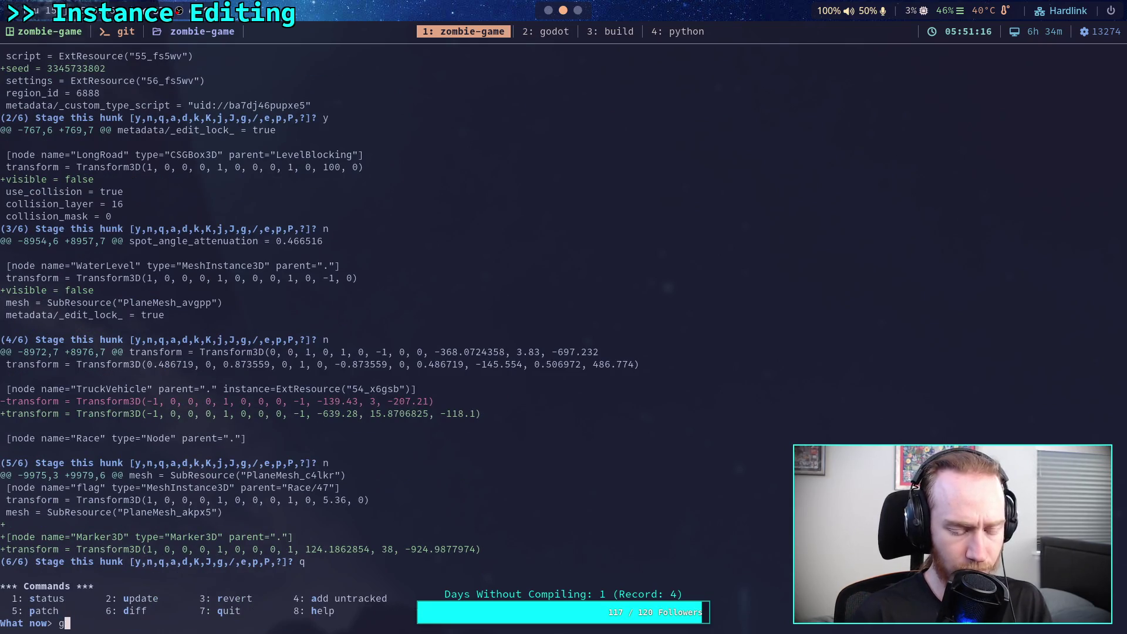
key("Return")
type("git status")
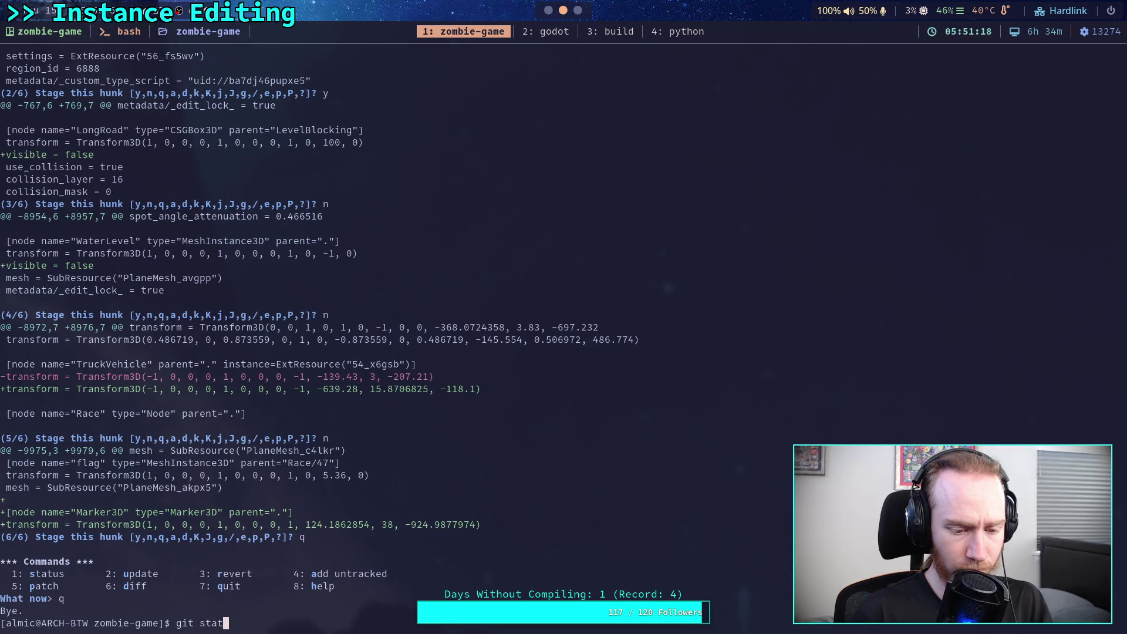
key("Return")
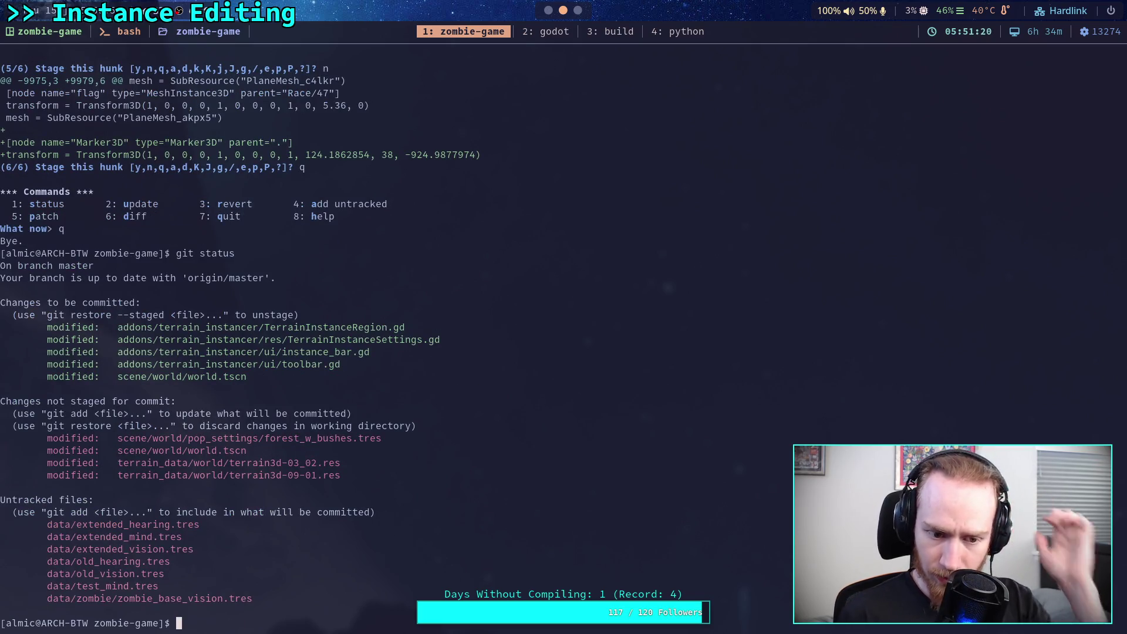
Step: Show the diff of scene/world/pop_settings/forest_w_bushes.tres
type("git add")
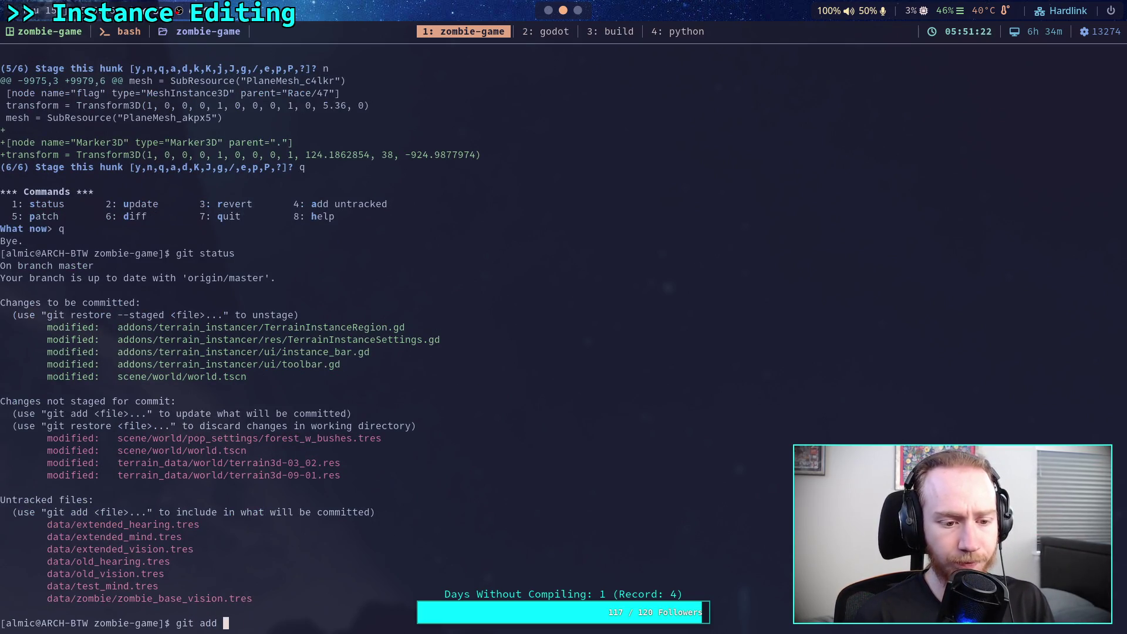
key("BackSpace")
key("BackSpace")
key("BackSpace")
type("diff ")
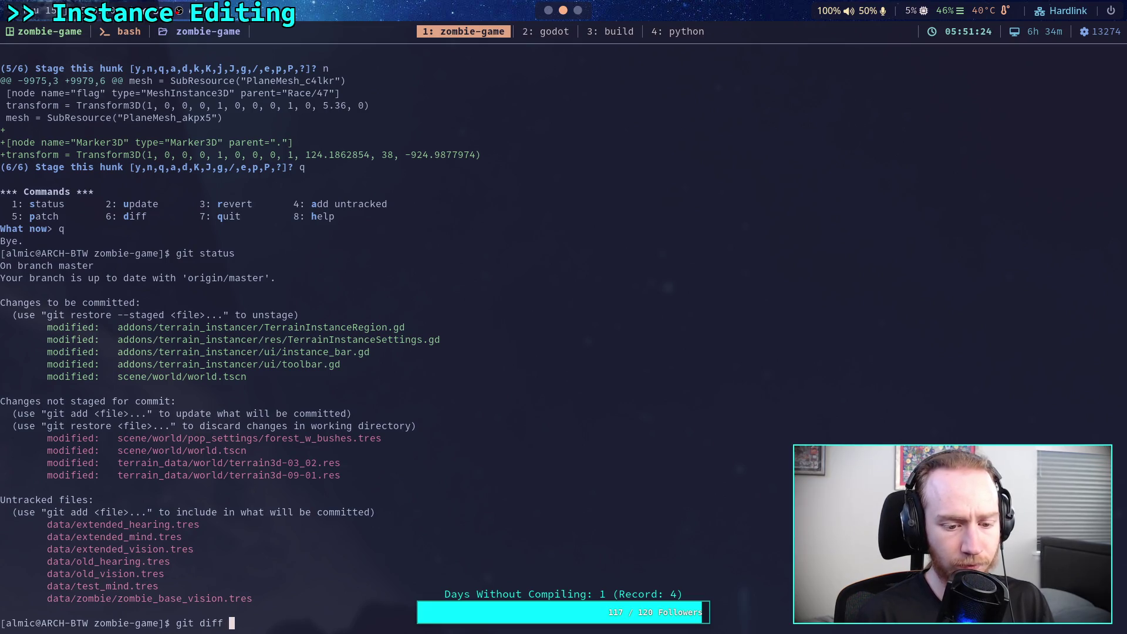
type("scene/wo")
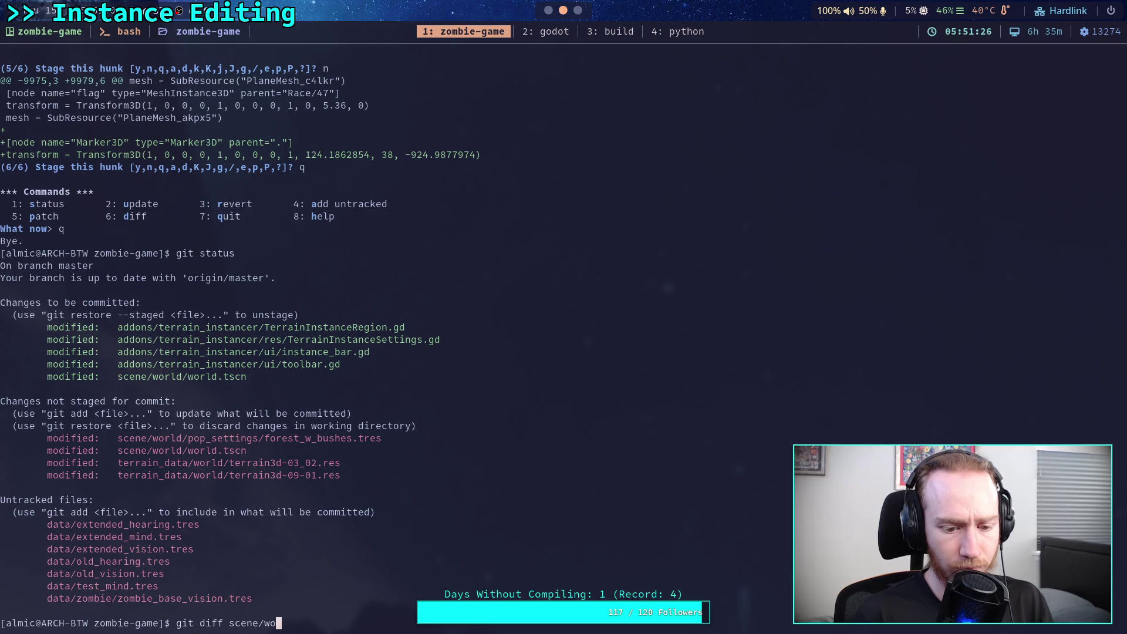
key("Tab")
type("p")
key("Tab")
key("Tab")
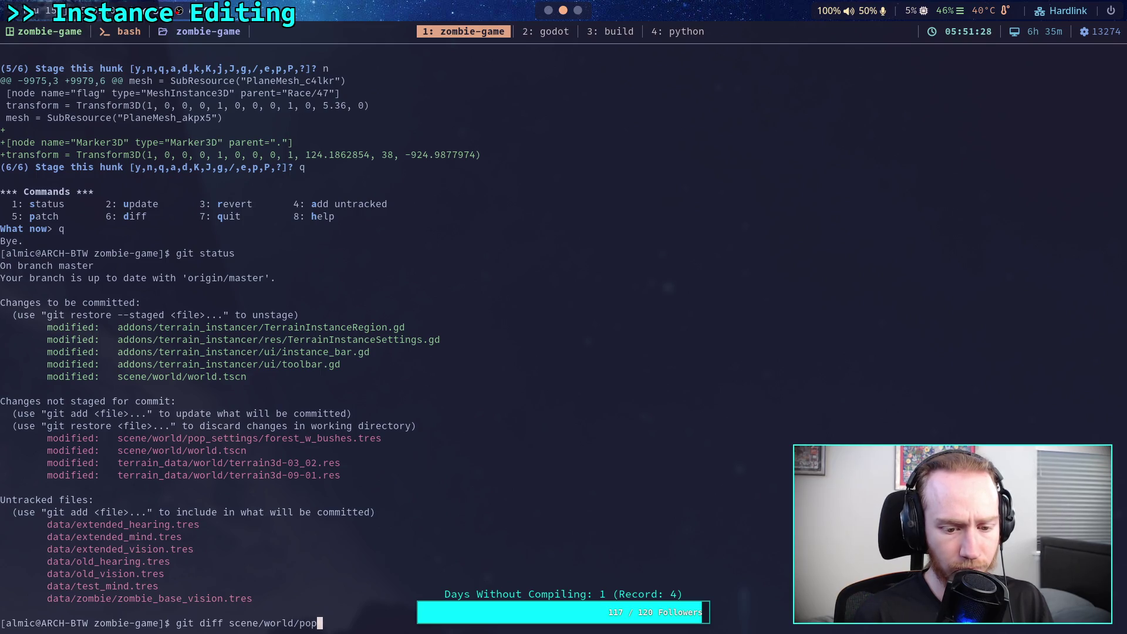
key("Return")
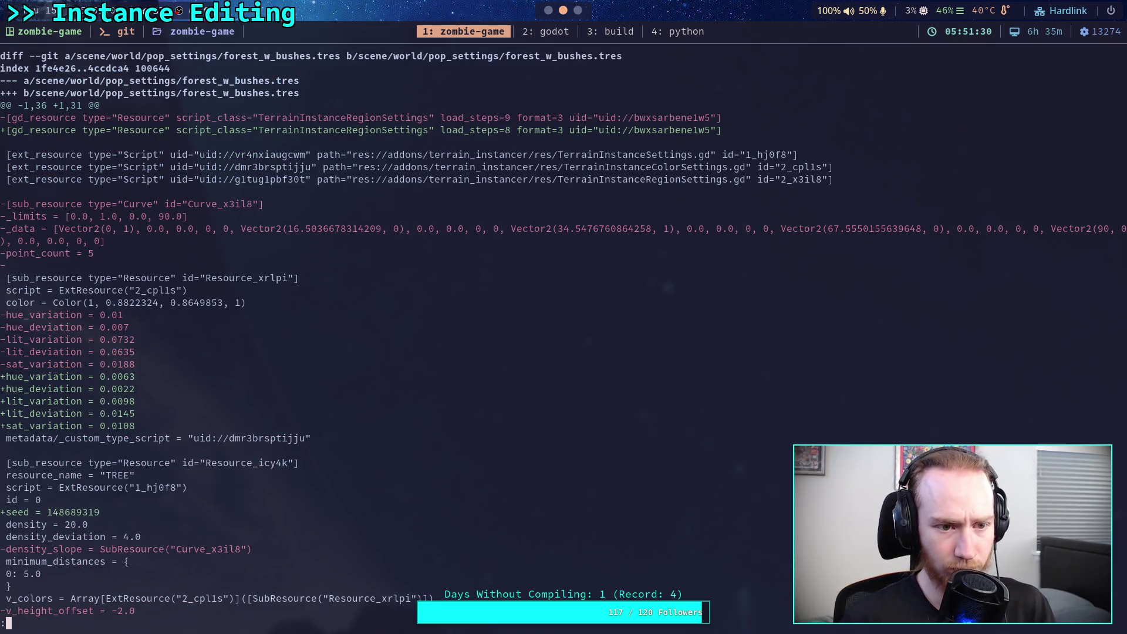
scroll(563, 329, "down", 4)
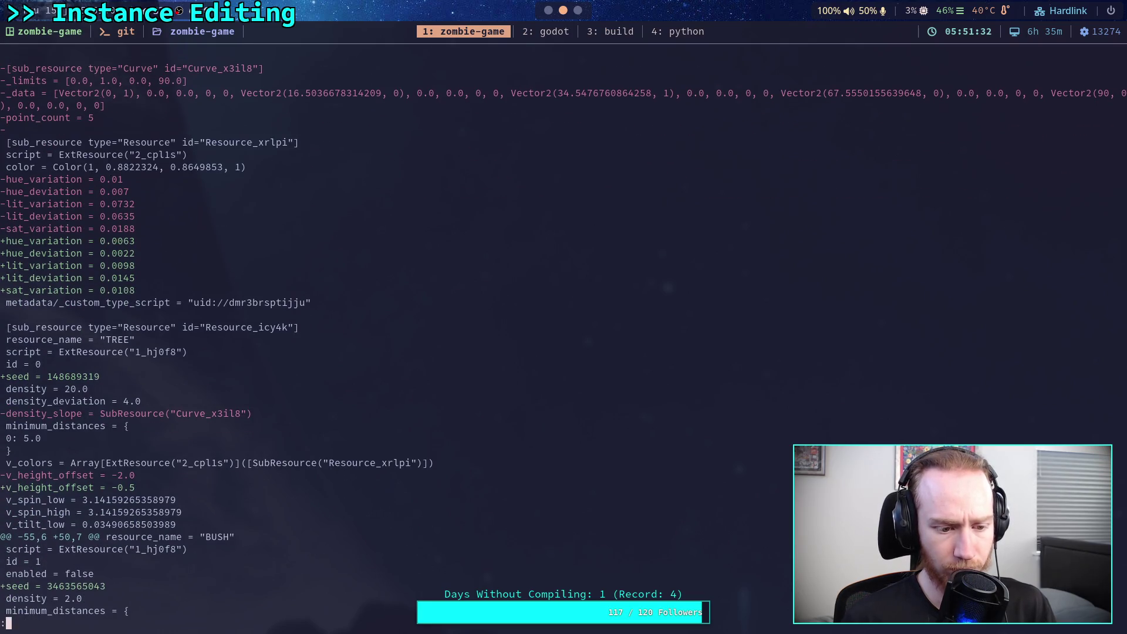
scroll(564, 329, "up", 4)
Step: Stage forest_w_bushes.tres and confirm it with git status
type("q")
type("git add scene/o")
key("BackSpace")
type("w")
key("Tab")
type("rld/po")
key("Tab")
key("Tab")
key("Return")
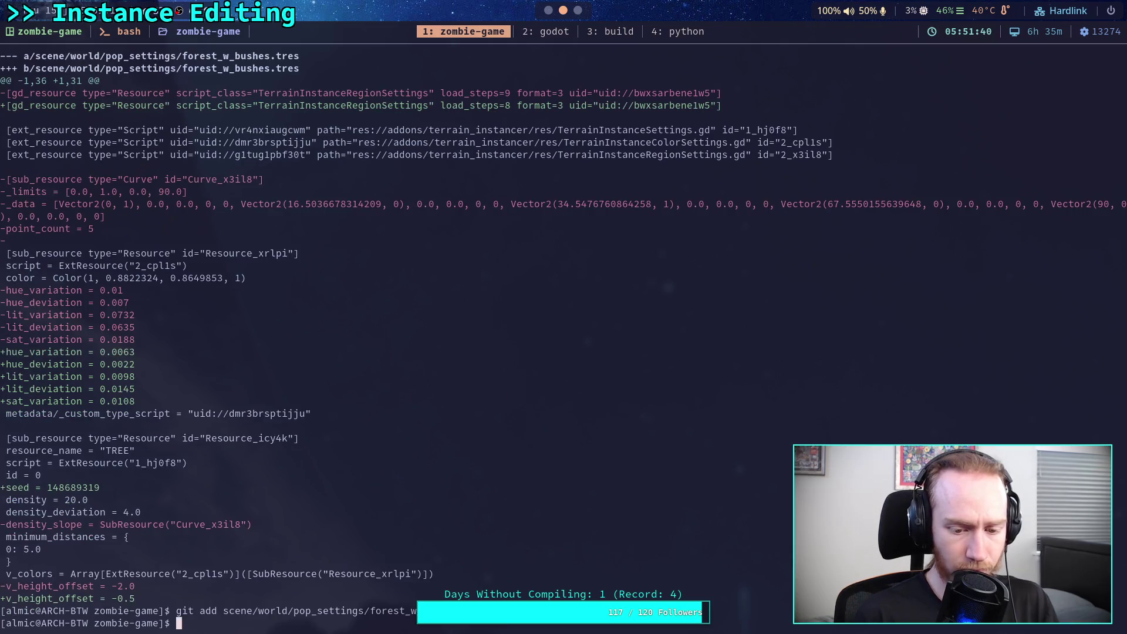
type("git status")
key("Return")
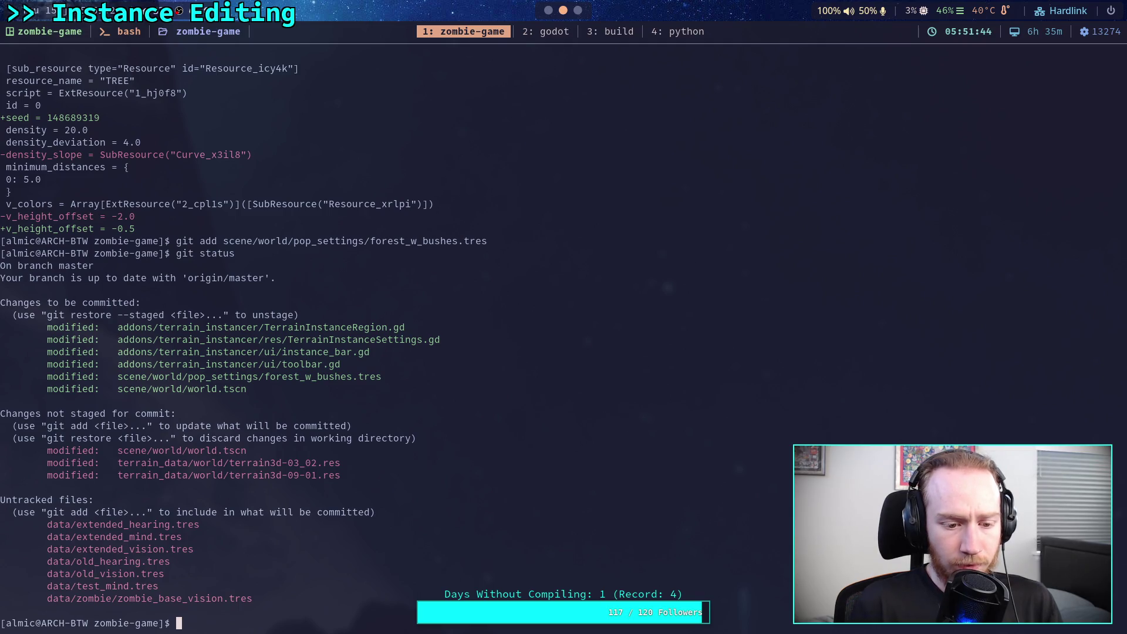
Step: Page through git diff --staged to its end, then run git commit
type("git ")
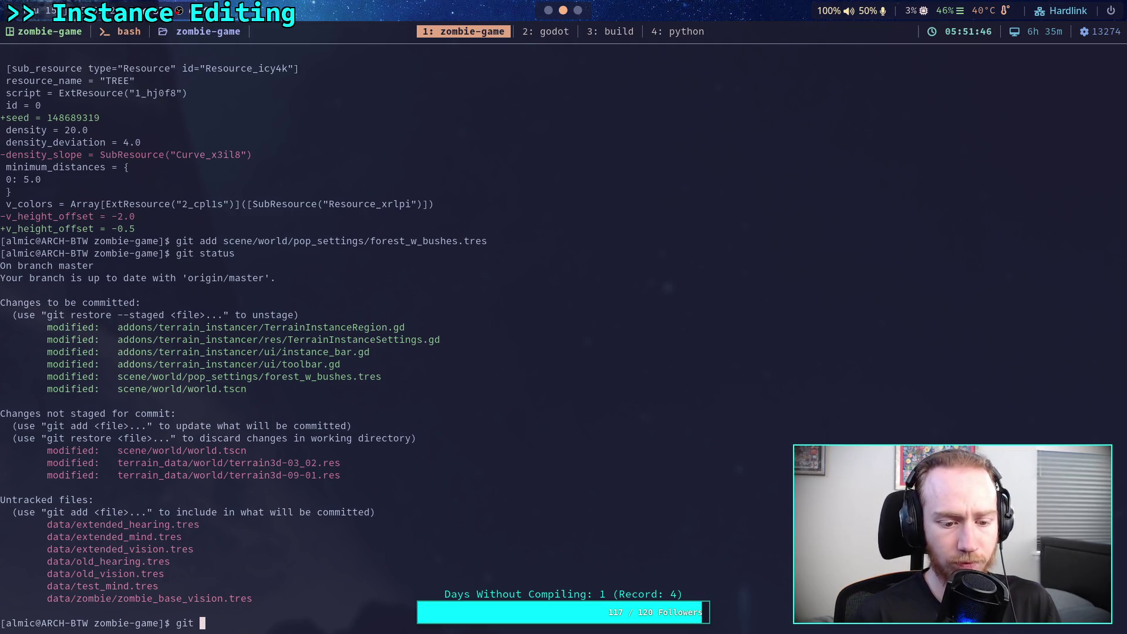
type("diff --staged")
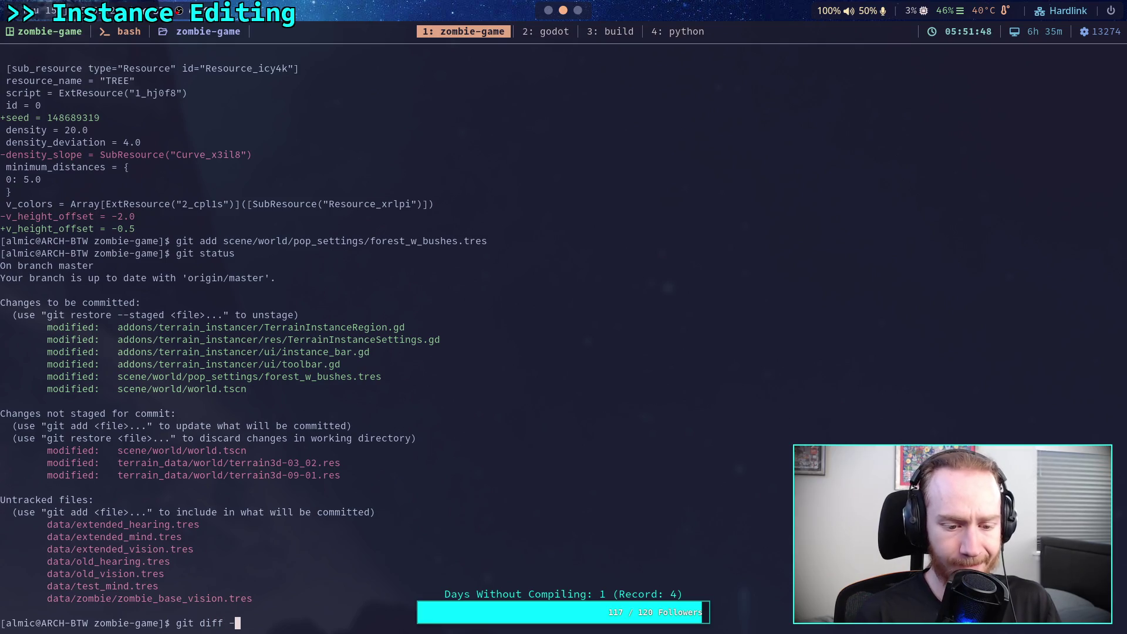
key("Return")
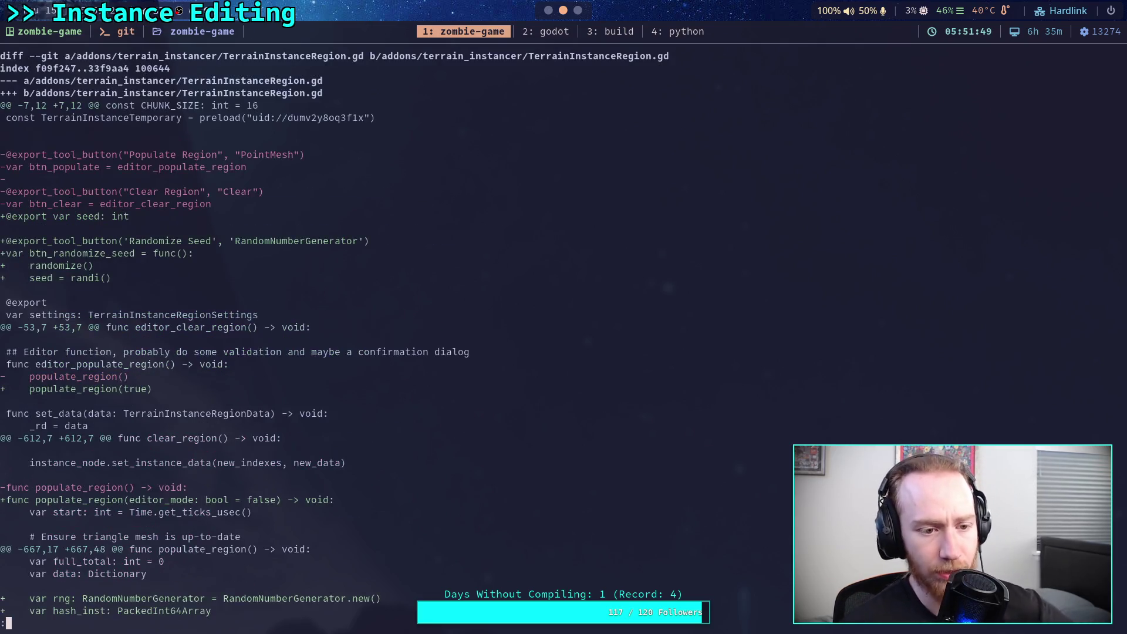
key("space")
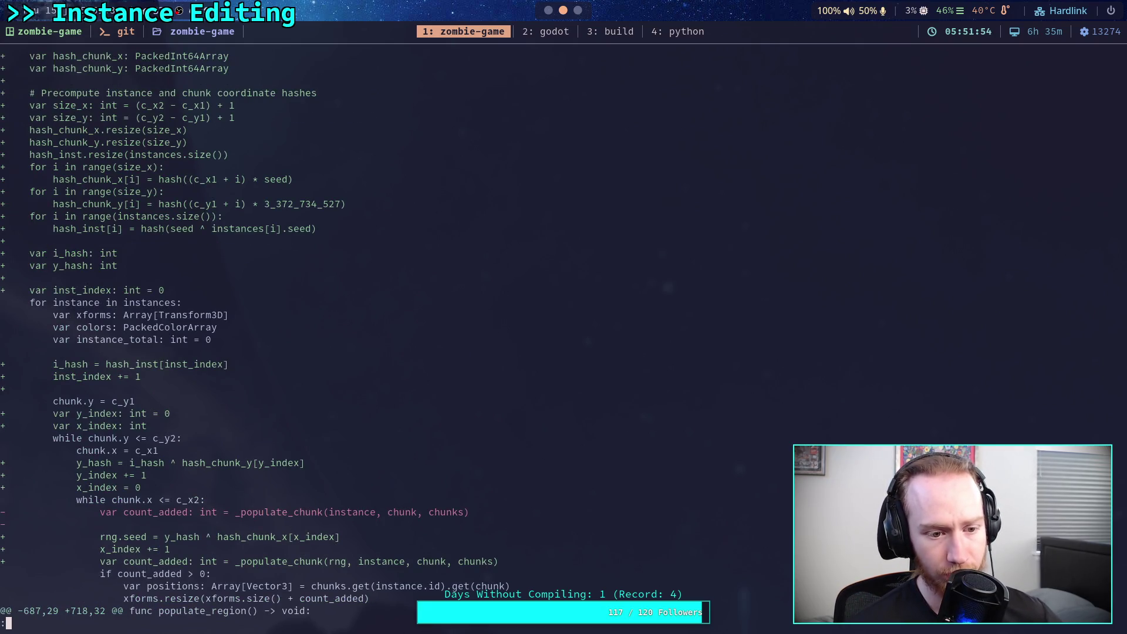
key("space")
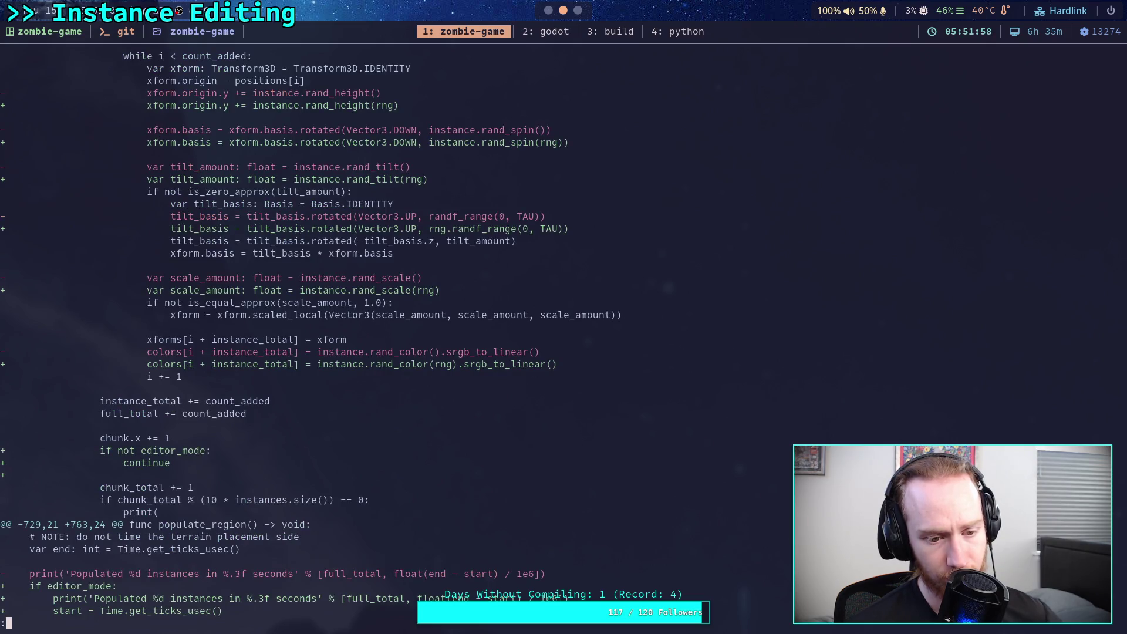
key("space")
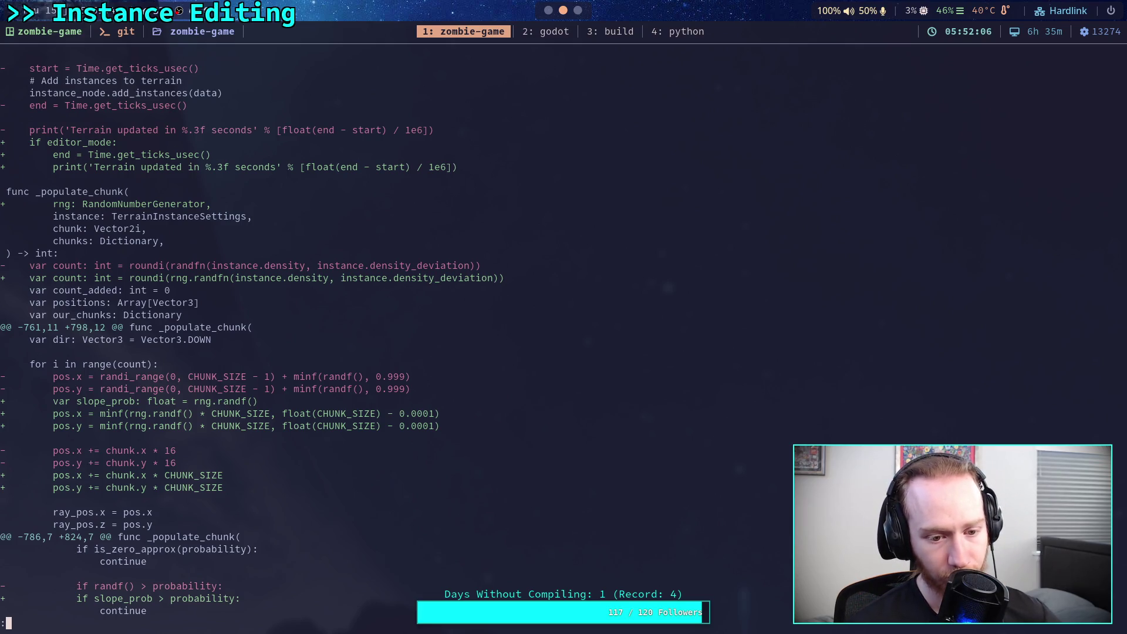
key("space")
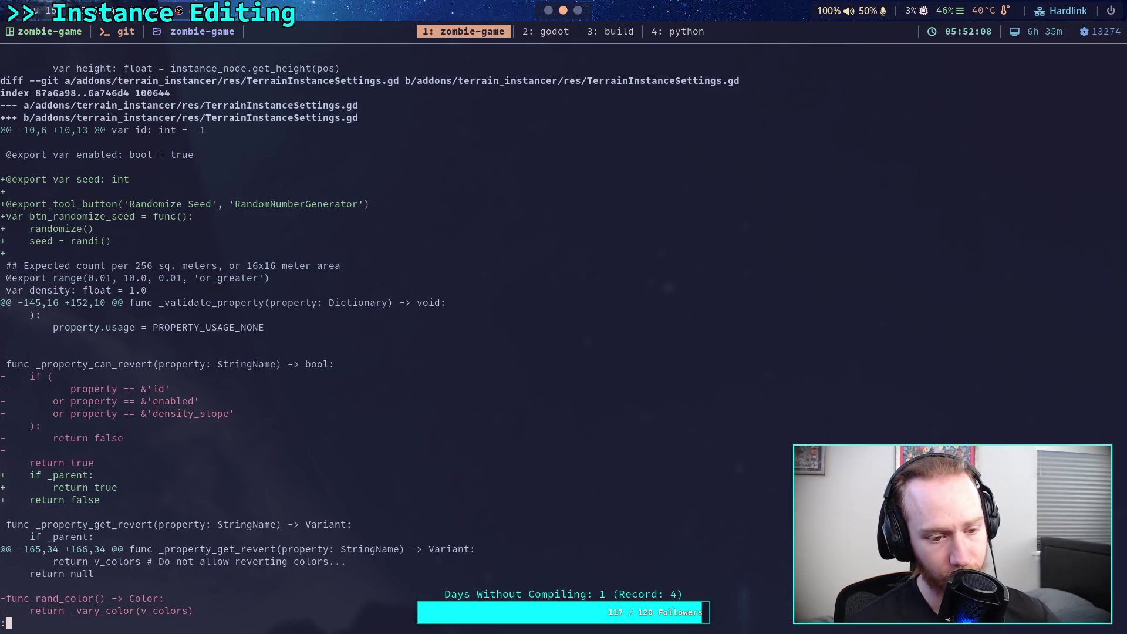
key("space")
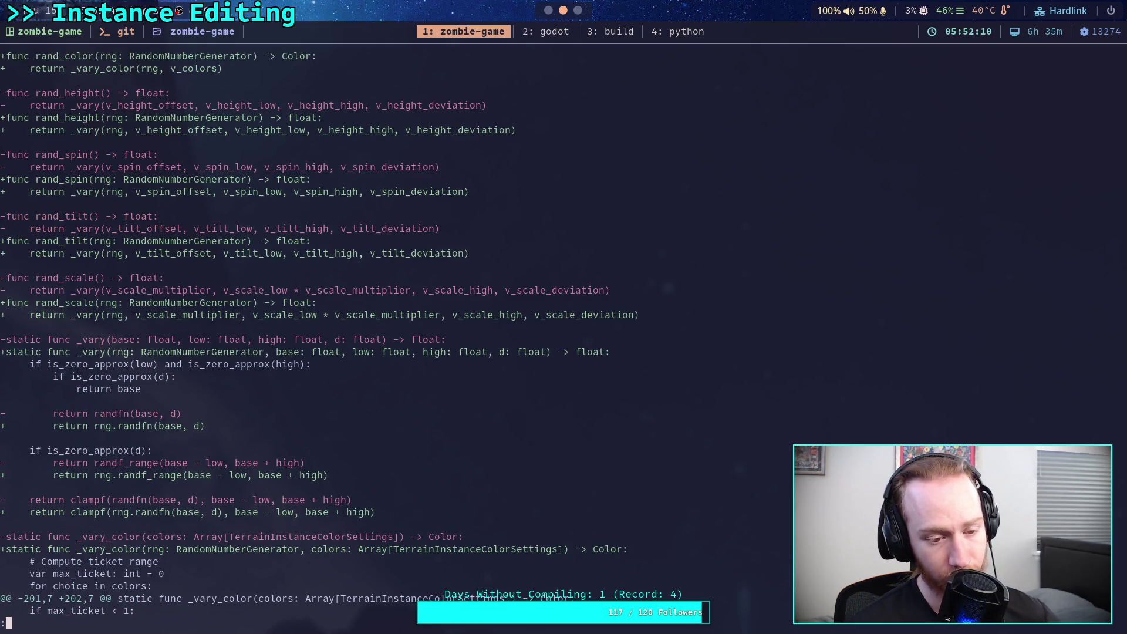
key("space")
key("space")
key("space")
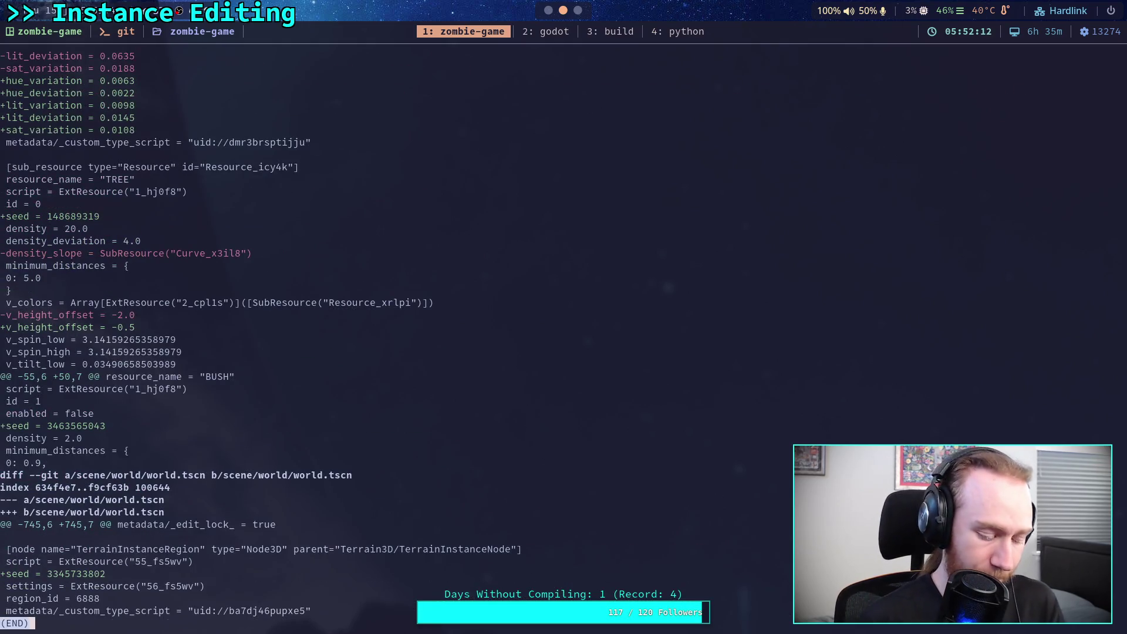
type("qgit commit")
key("Return")
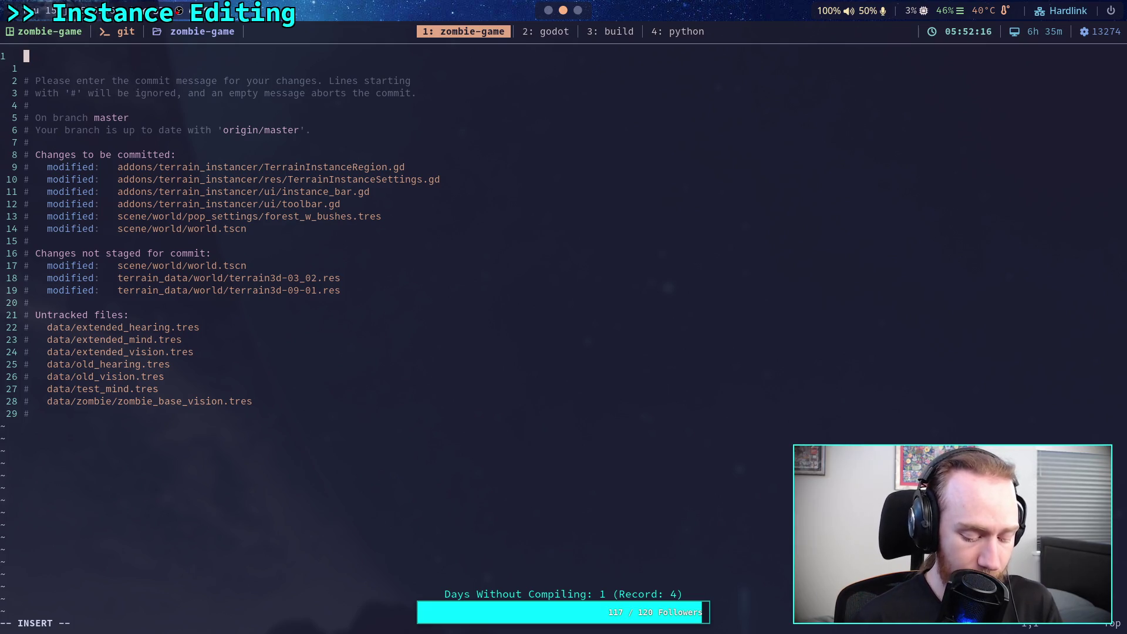
Step: Type the commit summary 'Add population seeds for determinism(-ish)'
type("A")
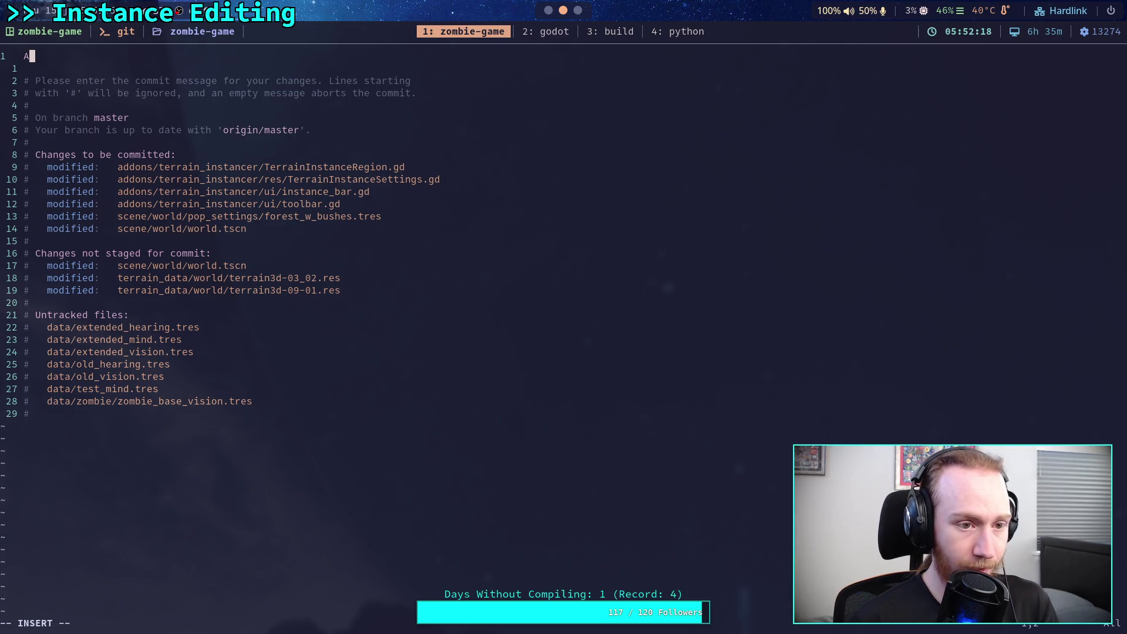
type("dd popual")
key("BackSpace")
key("BackSpace")
key("BackSpace")
type("ulation seedsfor detir")
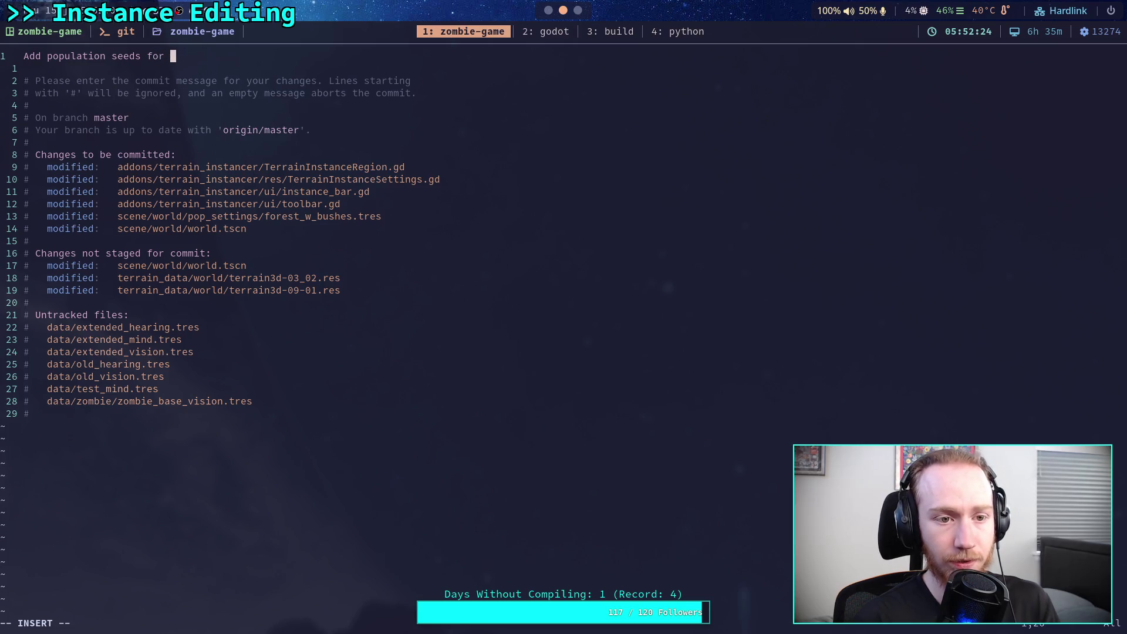
type("rminism")
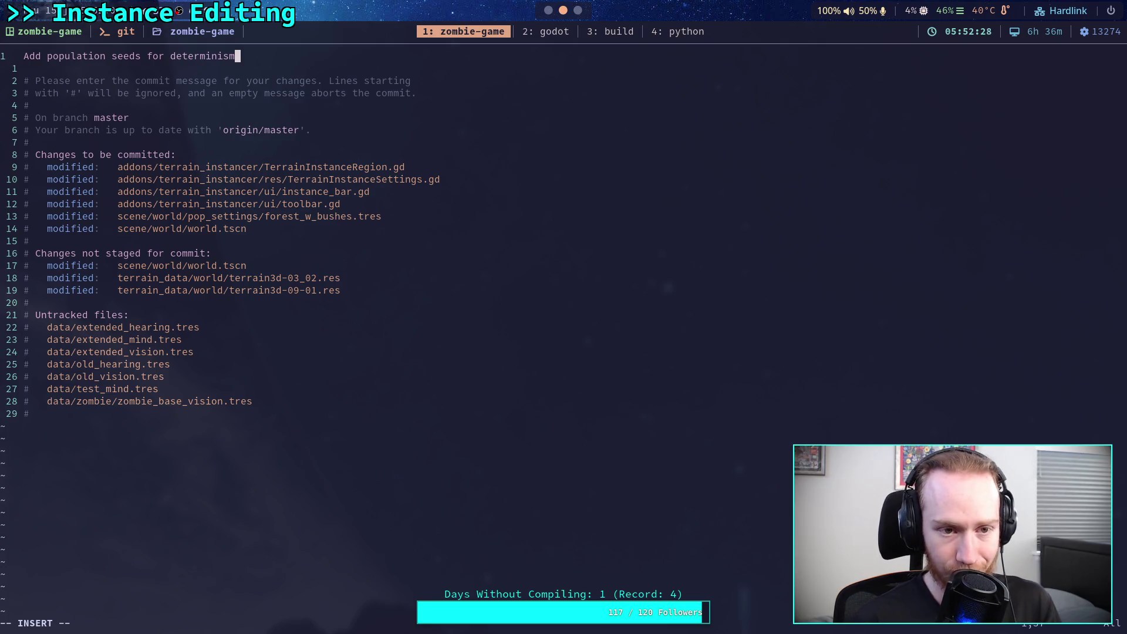
type("(-sh")
type("ish")
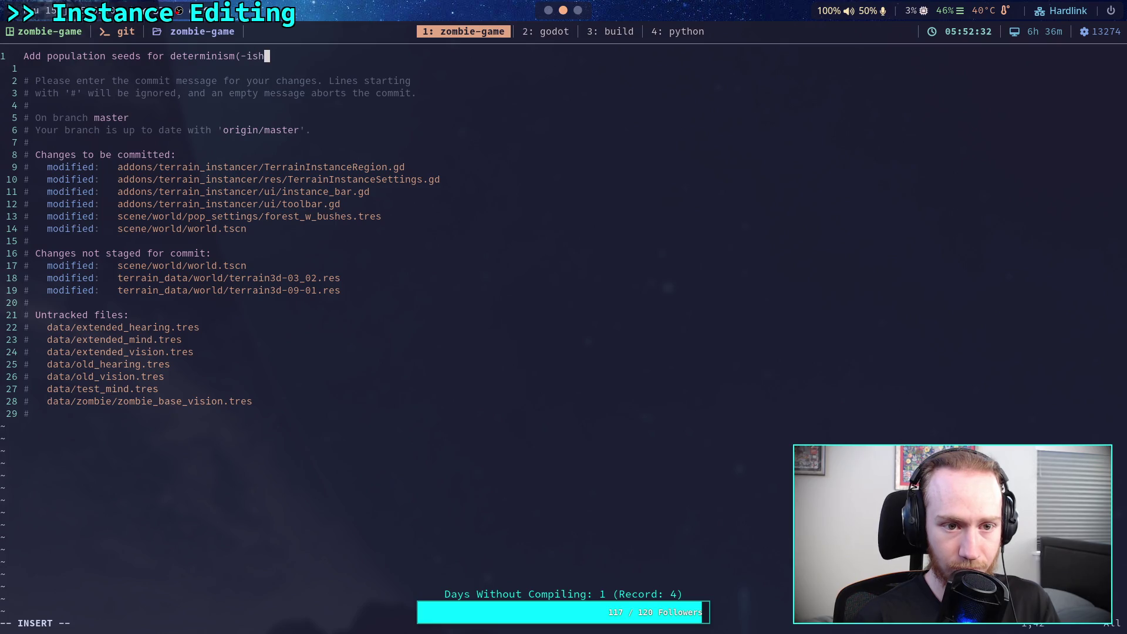
key("Return")
key("Return")
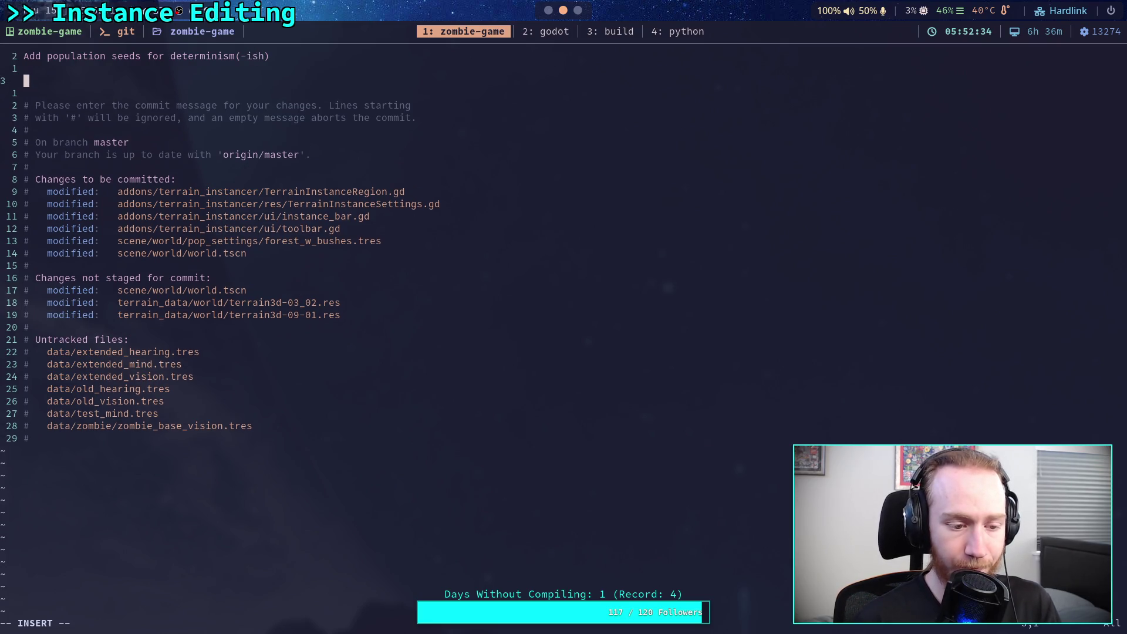
Step: Add the bullet '- Regions can use seeds to populate instances consistently' and start a second bullet
type("- ")
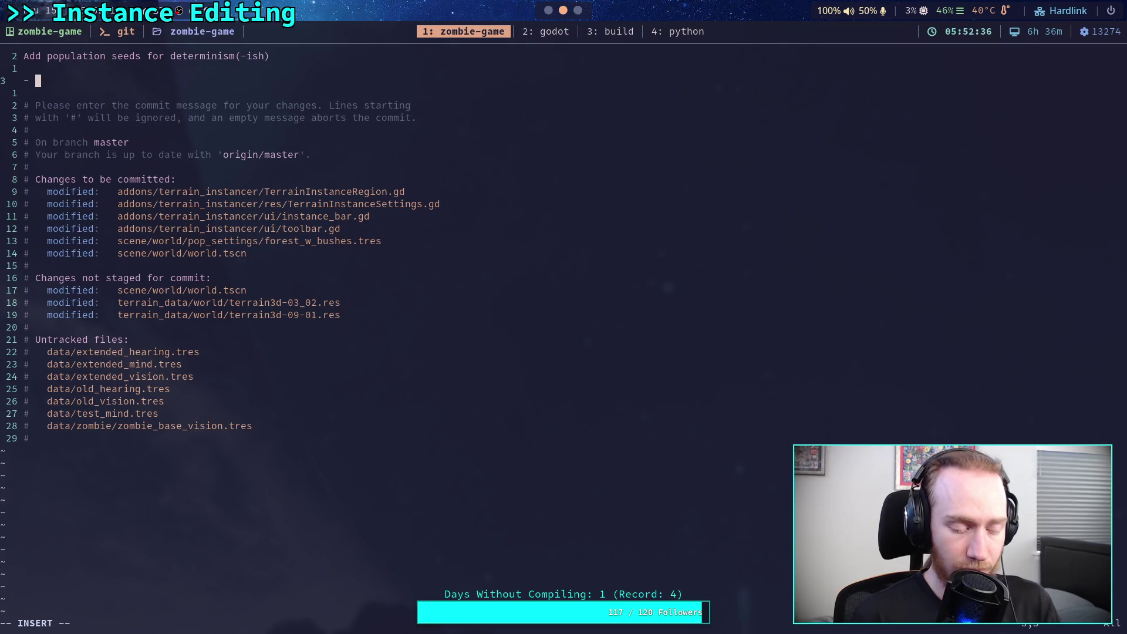
type("Regions ")
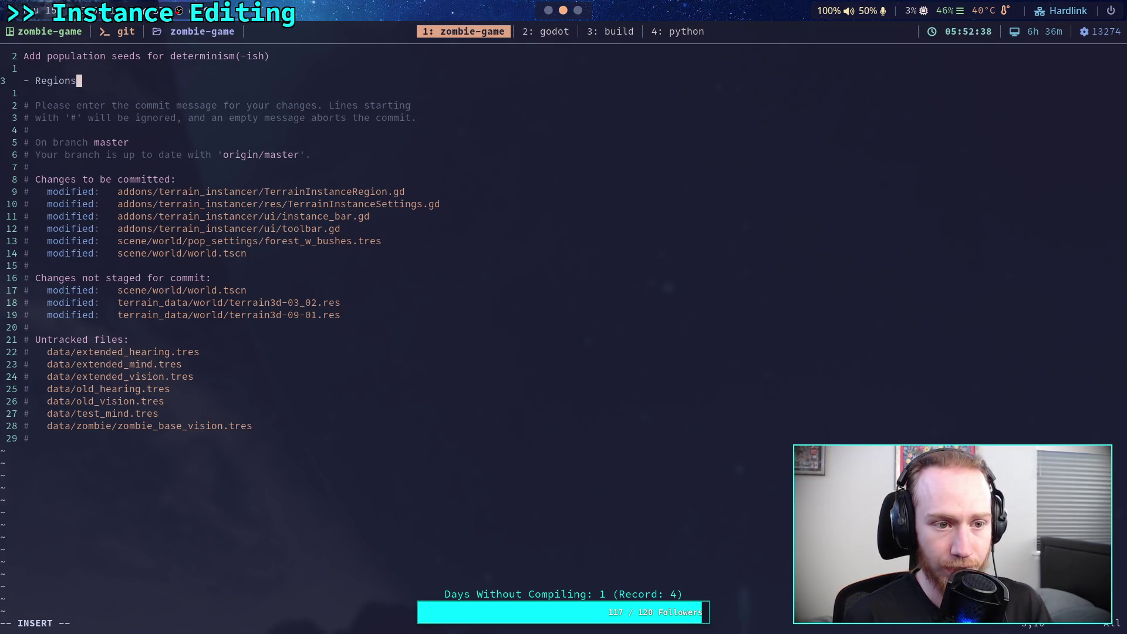
type("can u")
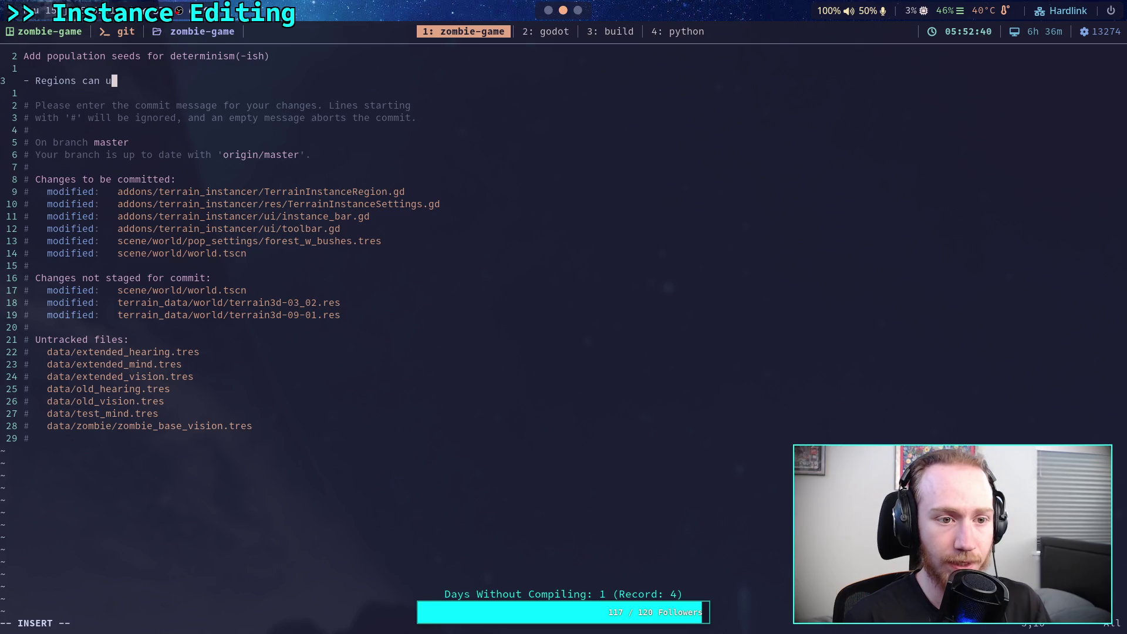
type("se seeds to populate ")
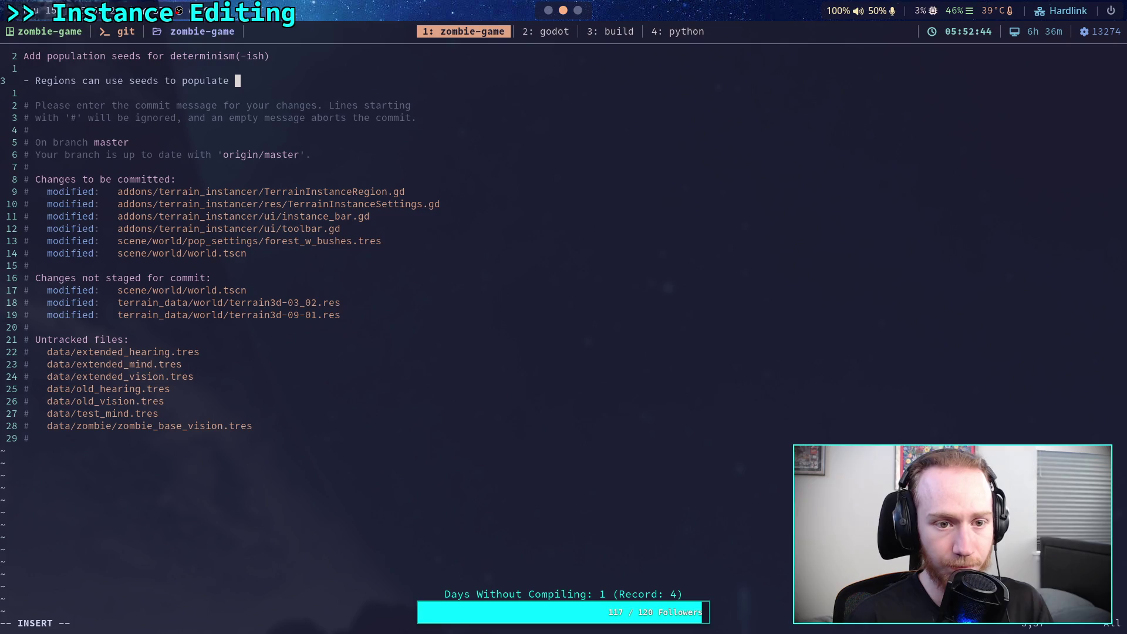
type("instances ")
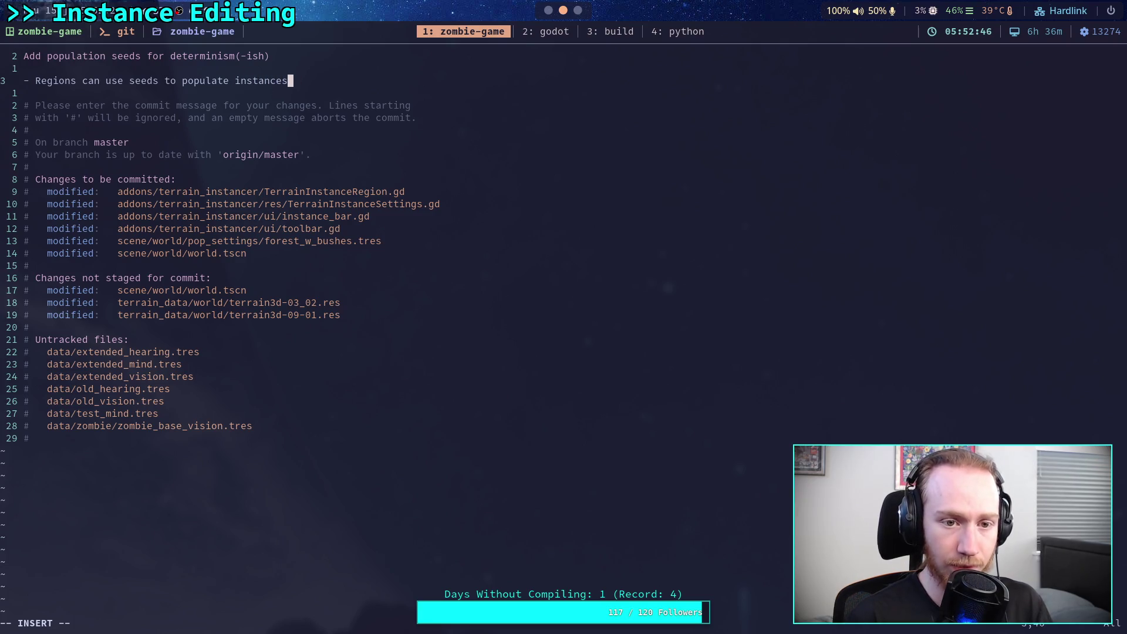
type("deter")
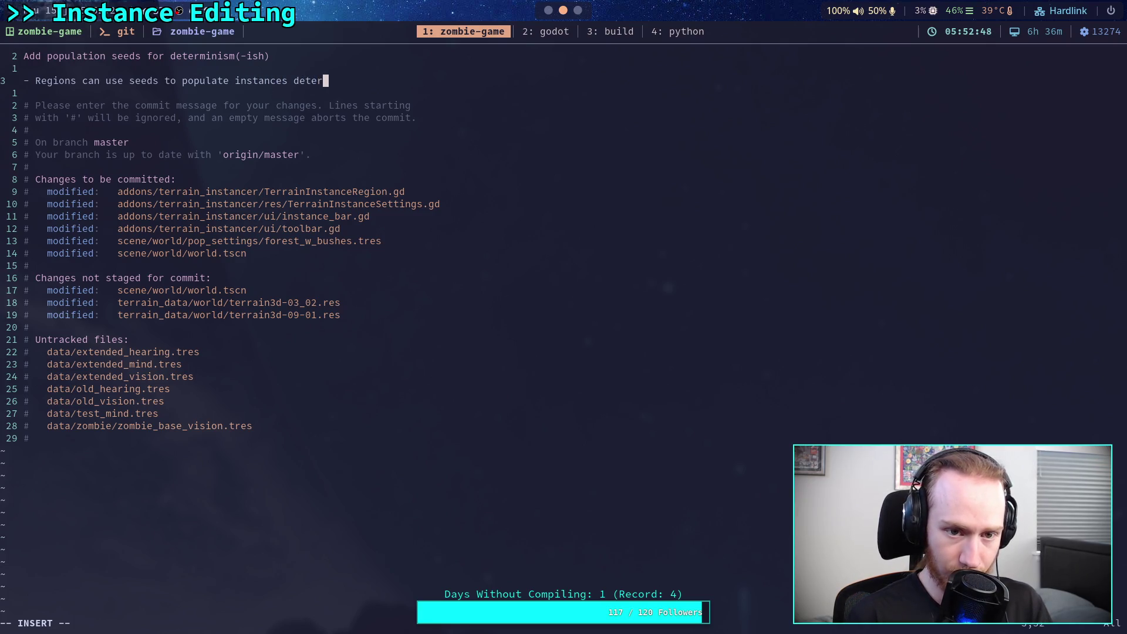
type("ministically")
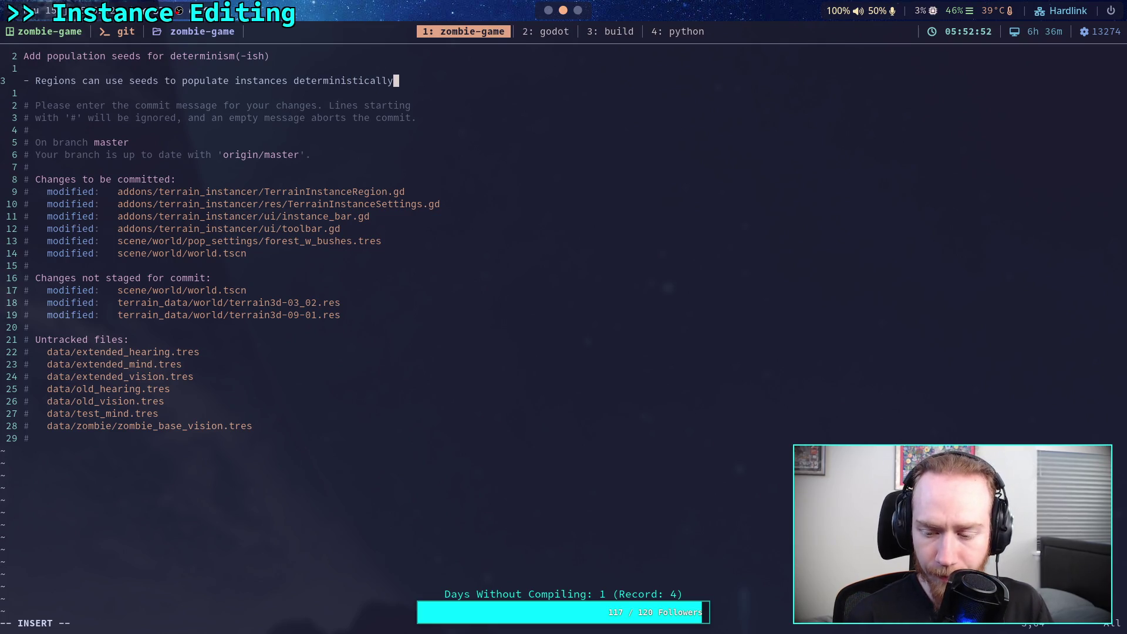
key("BackSpace")
key("BackSpace")
key("BackSpace")
key("BackSpace")
key("BackSpace")
key("BackSpace")
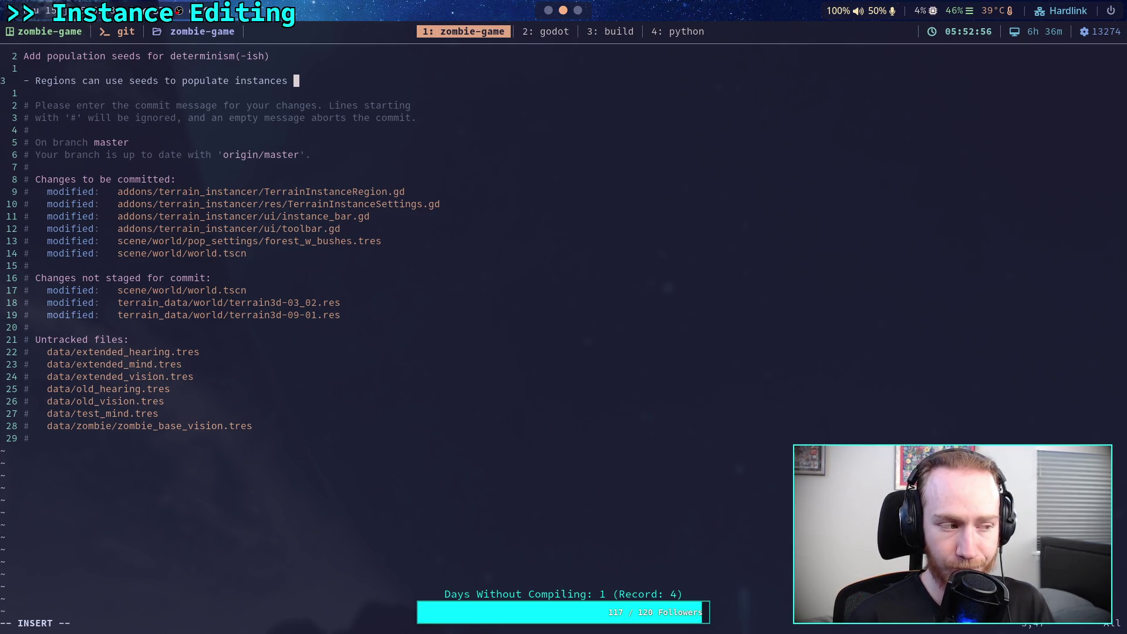
type("cosnsistent")
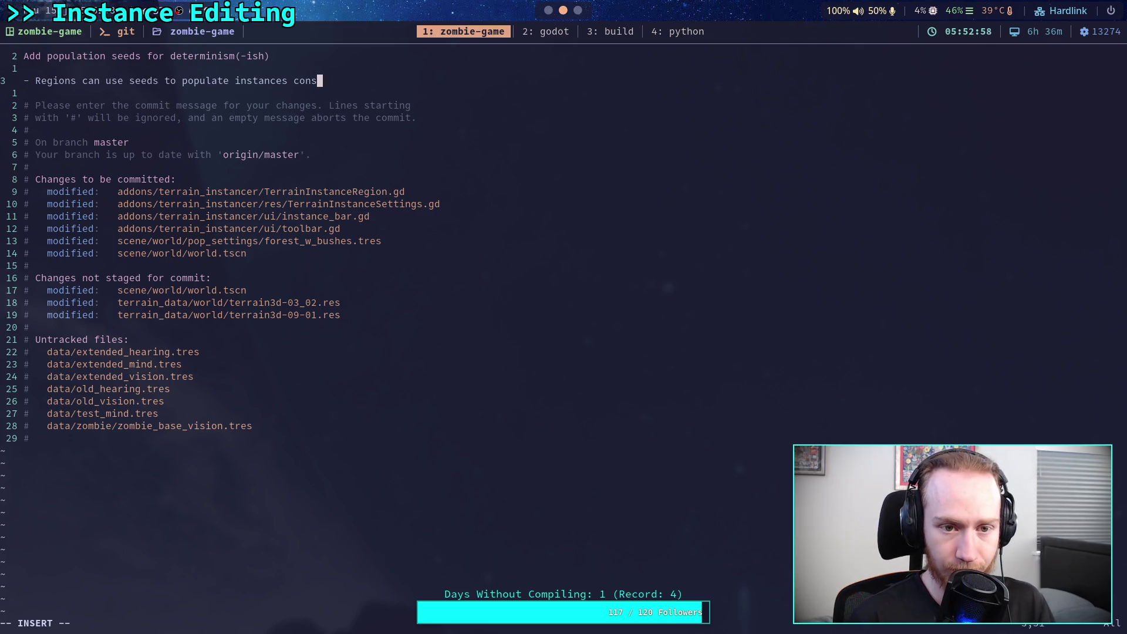
type("ly")
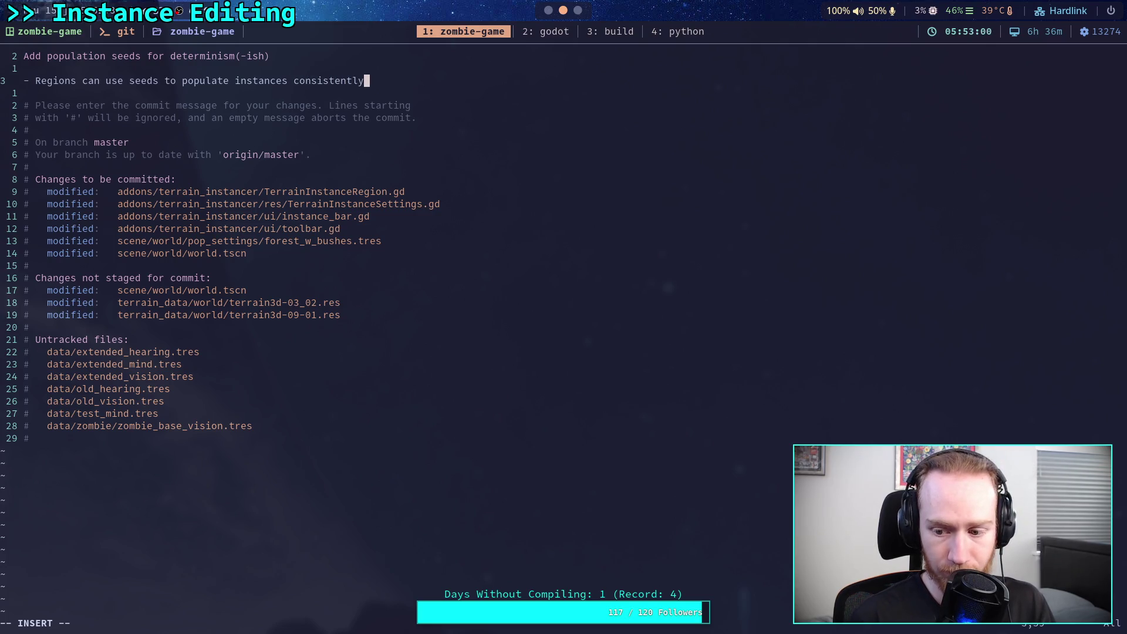
key("Return")
type("- ")
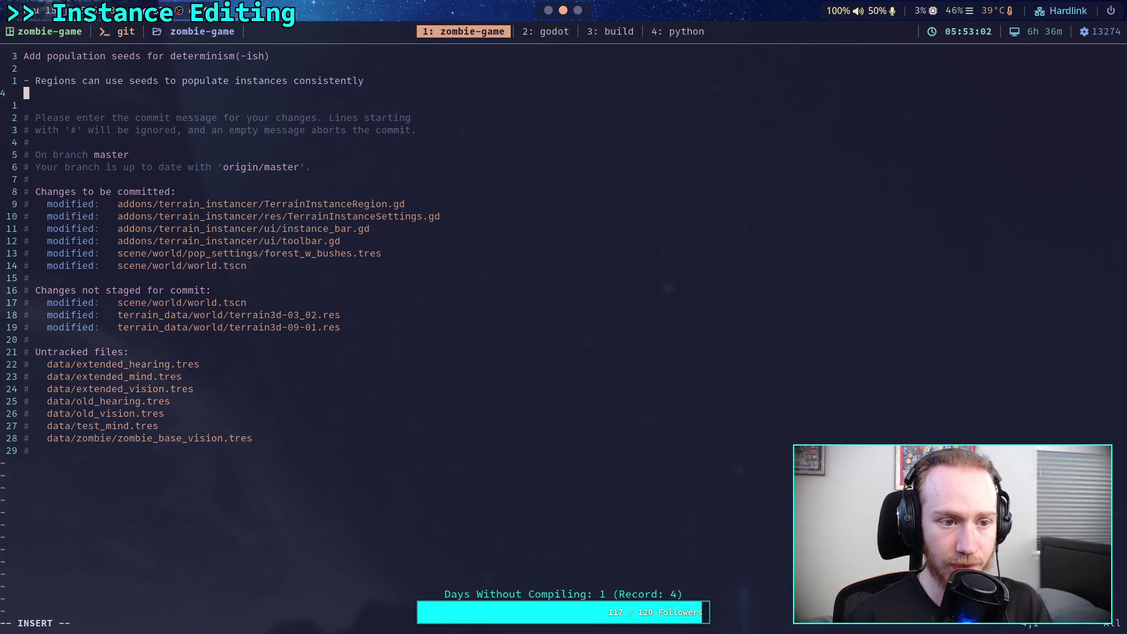
type("Insta")
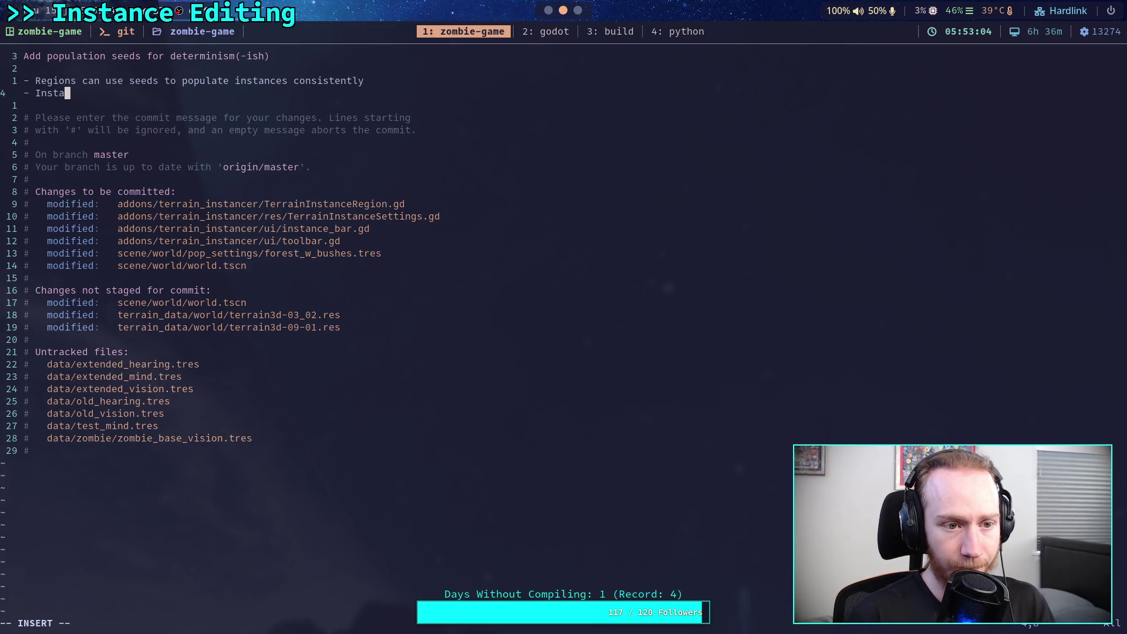
type("nce settings ")
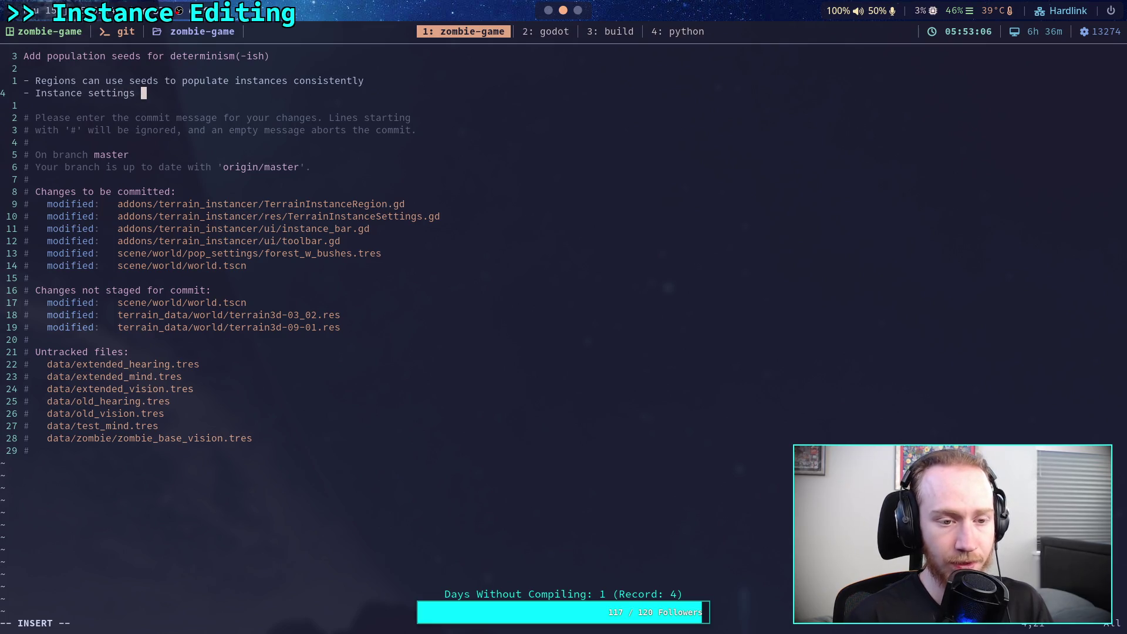
type("include a seed ")
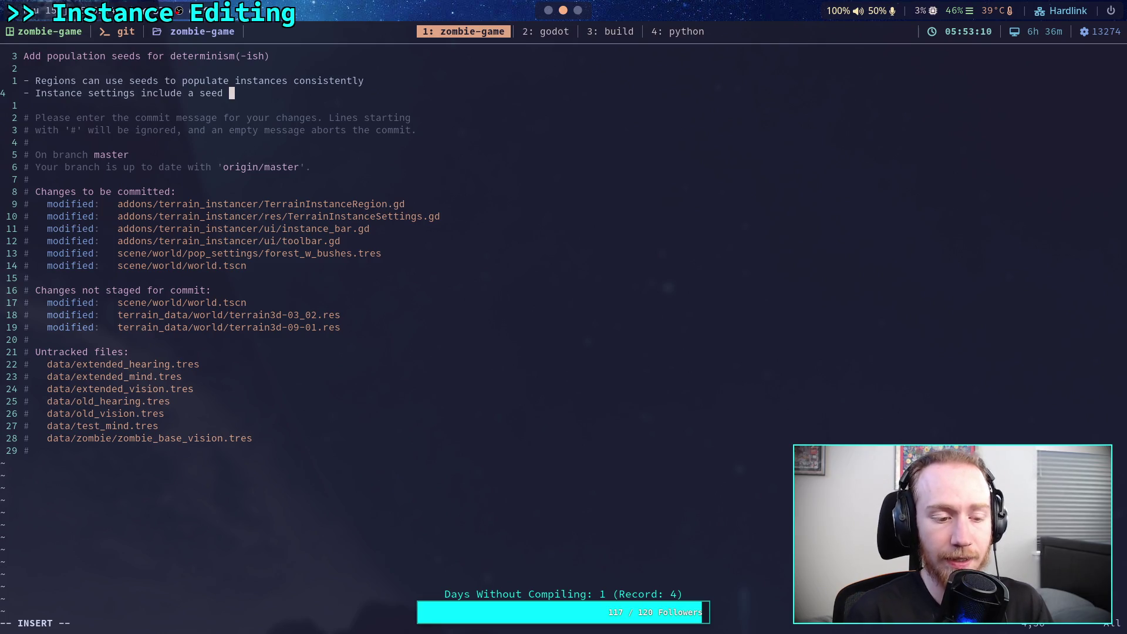
type("so")
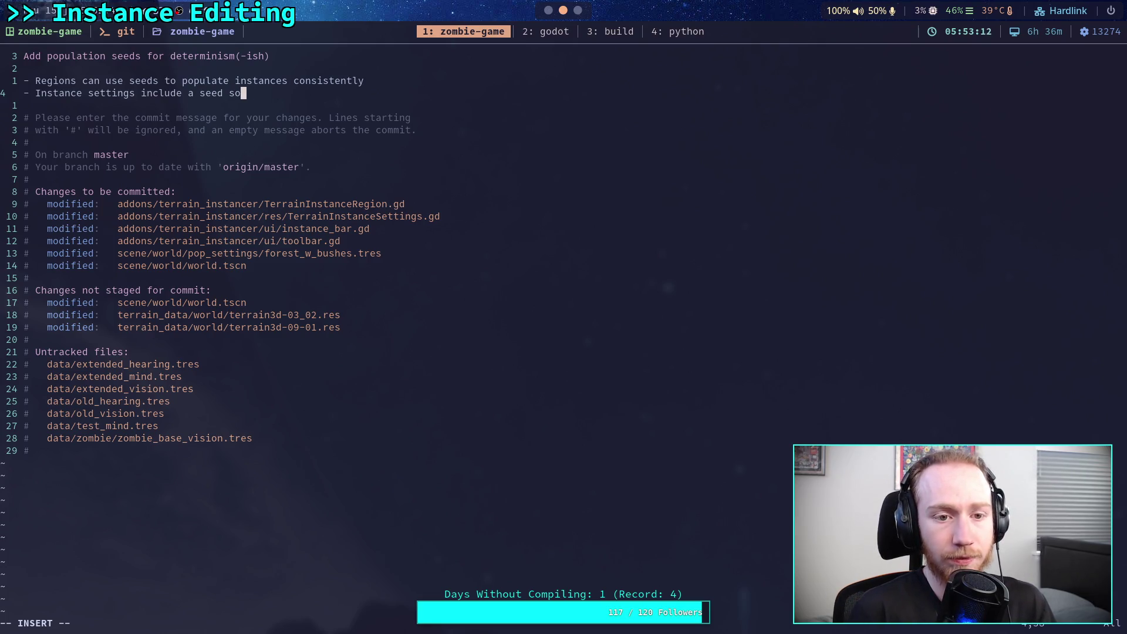
key("BackSpace")
key("BackSpace")
type("for placement within")
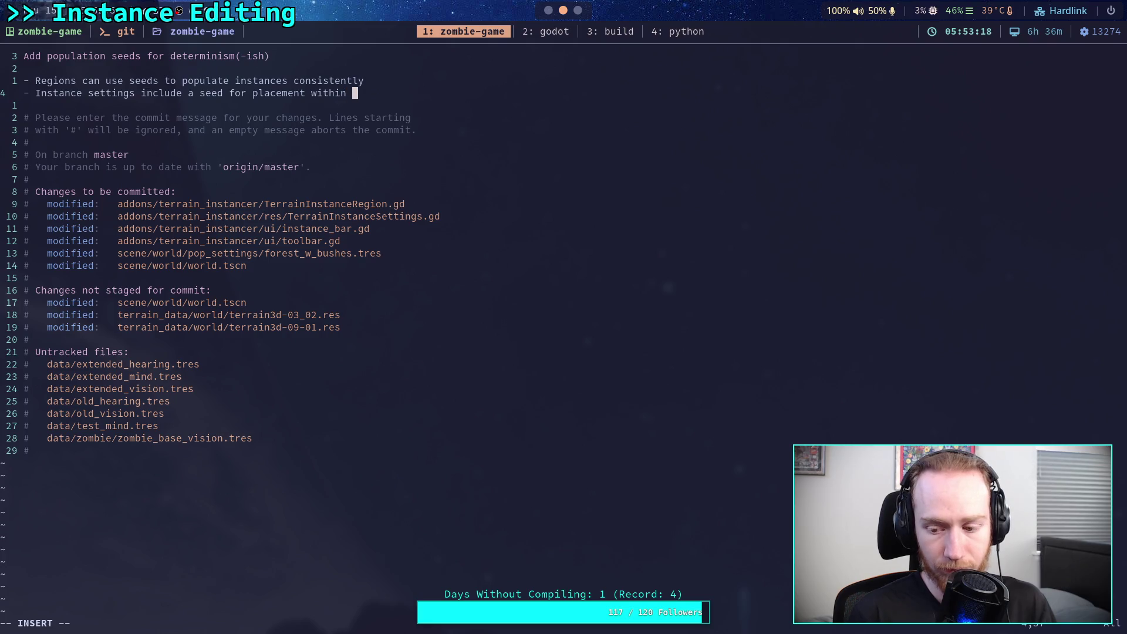
Step: Reword the second bullet to note seed variation when shared across regions
key("Return")
type("regions")
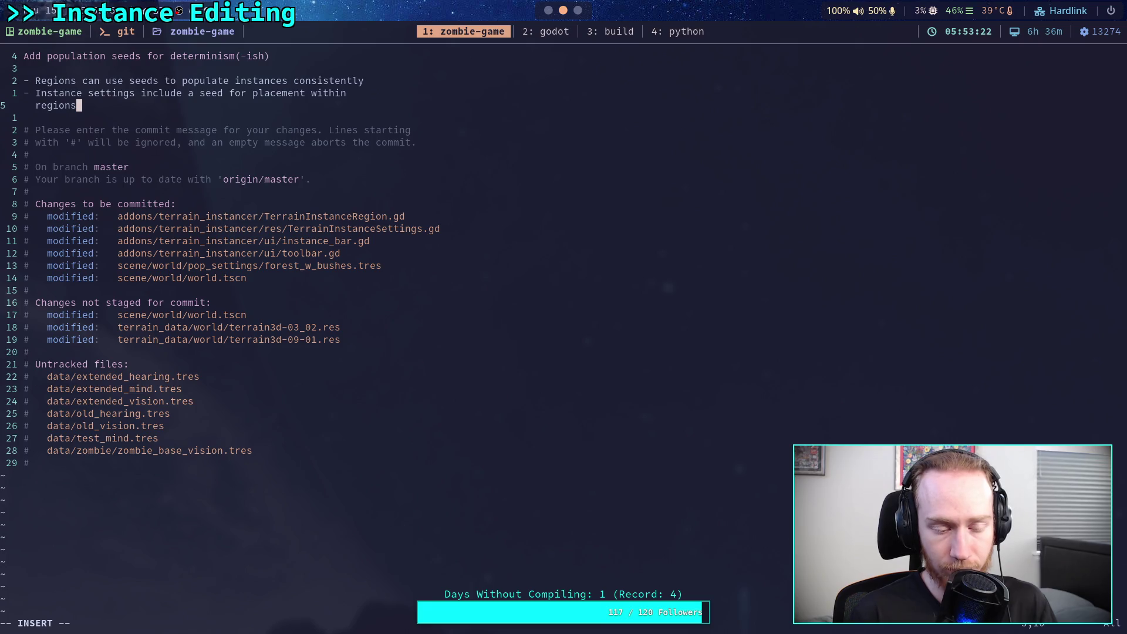
type(" f")
type("ded variation ")
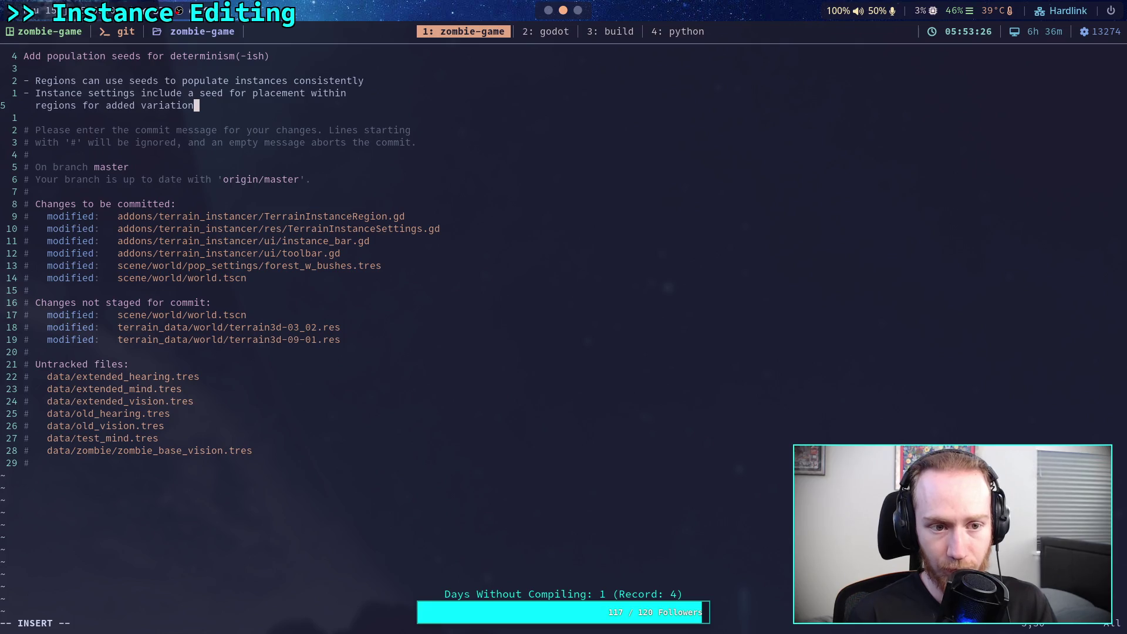
type("when shared acr")
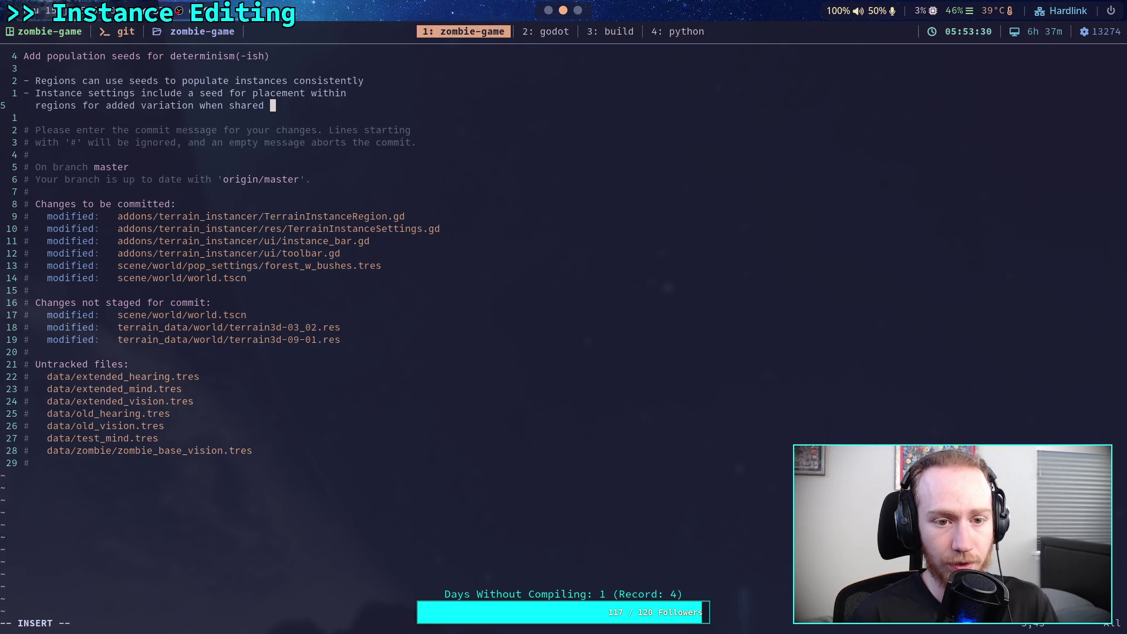
type("oss regions")
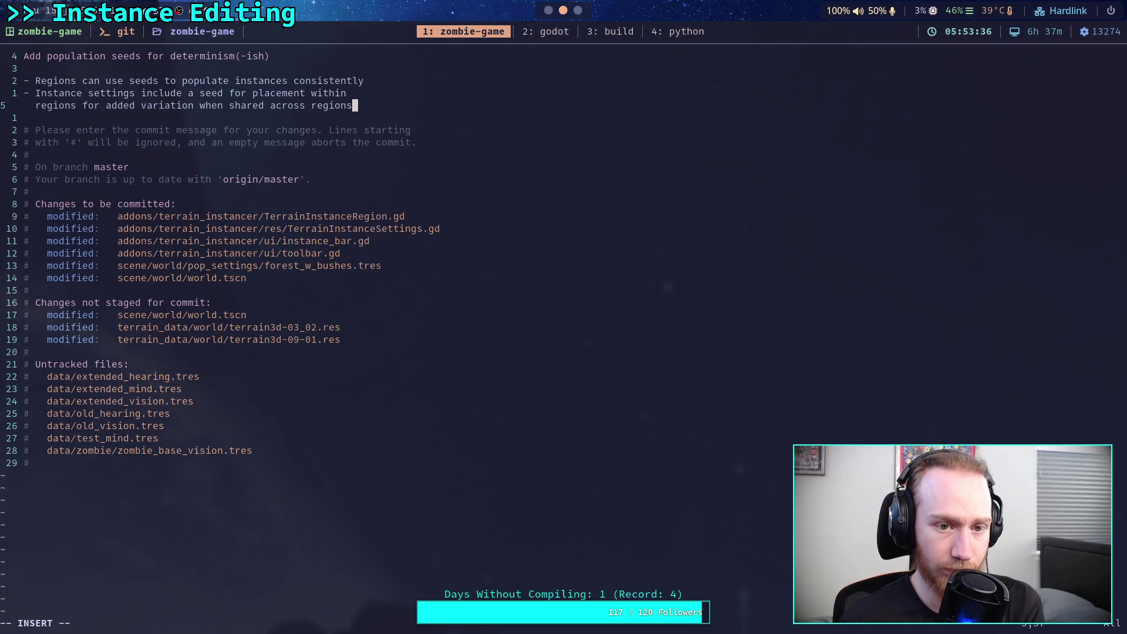
left_click(237, 93)
key("BackSpace")
key("BackSpace")
key("BackSpace")
key("Delete")
key("Delete")
key("Delete")
key("Delete")
key("Delete")
key("Delete")
key("Delete")
key("Right")
key("Right")
key("Right")
key("Delete")
key("Delete")
key("Delete")
key("Right")
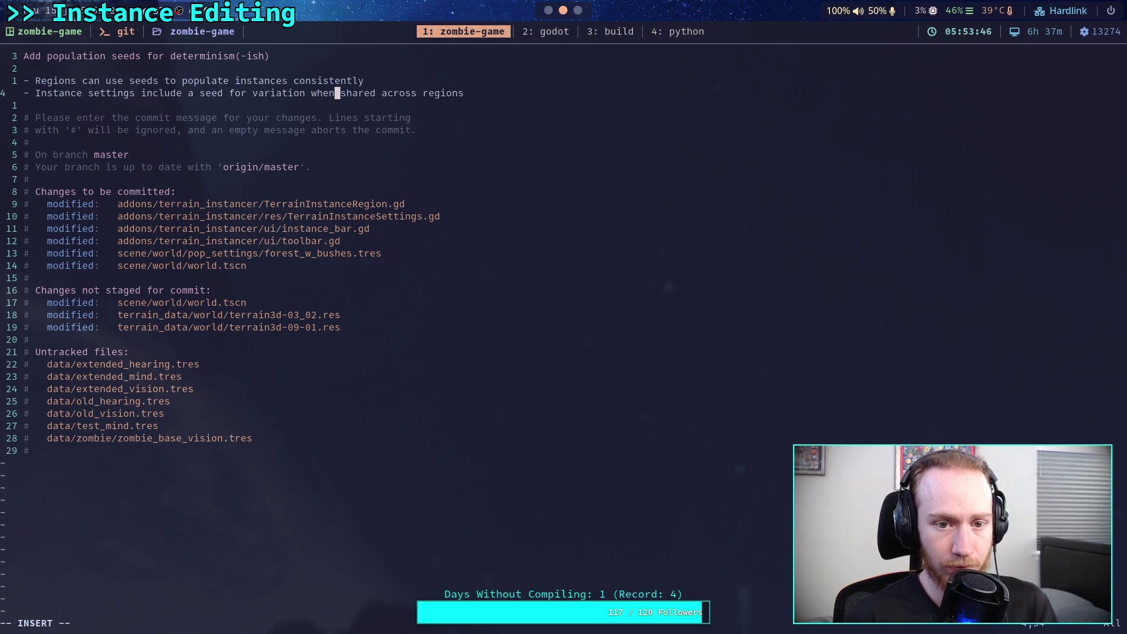
key("Return")
key("Down")
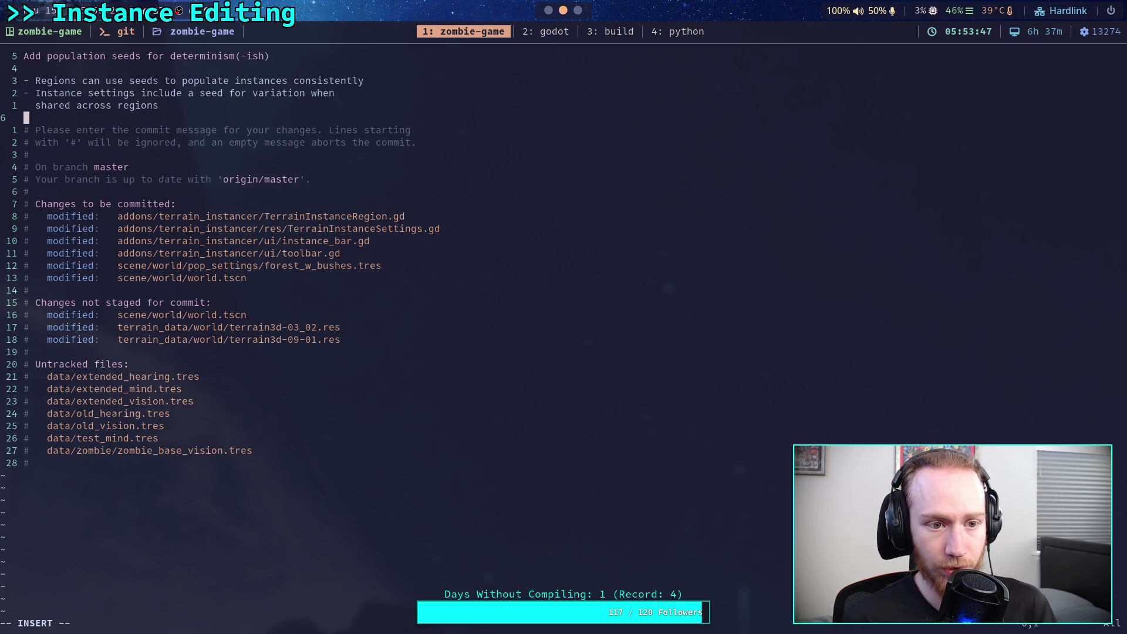
key("Return")
key("Up")
Step: Add bullet '- Need to fix grid patterns caused by directional chunk gen' and save with :w
type("-")
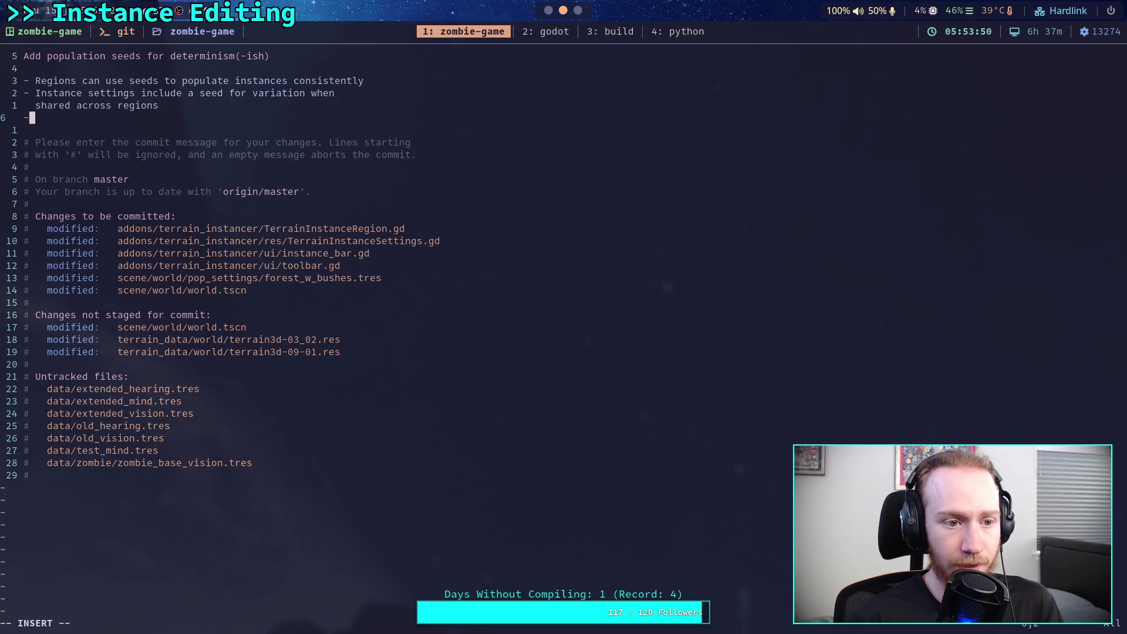
type(" Need to fix ")
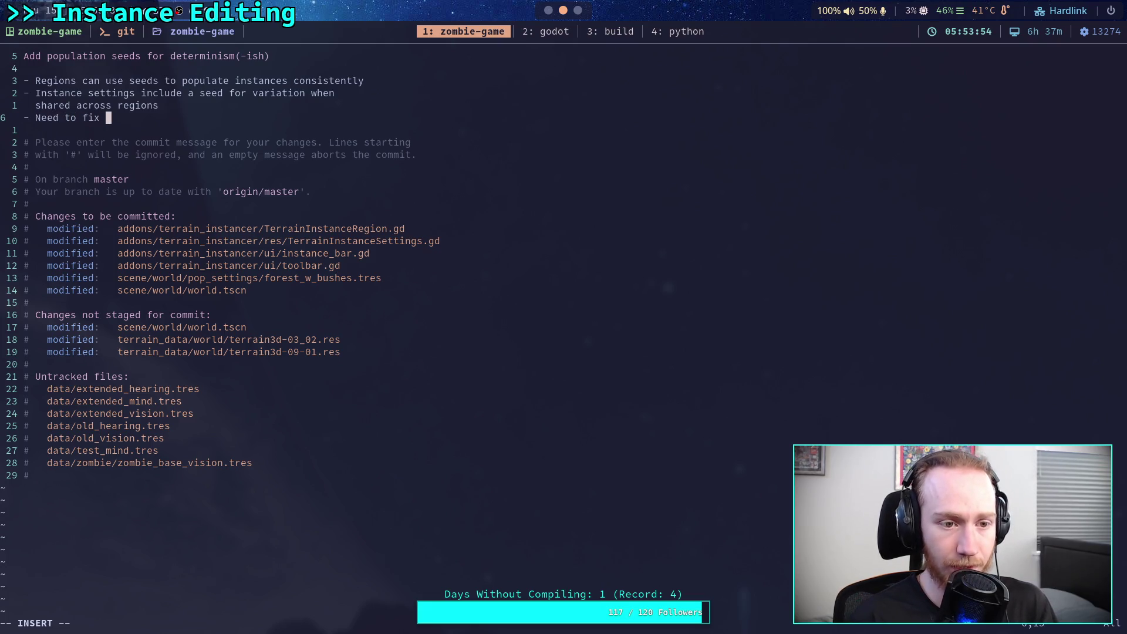
type("grid patterns c")
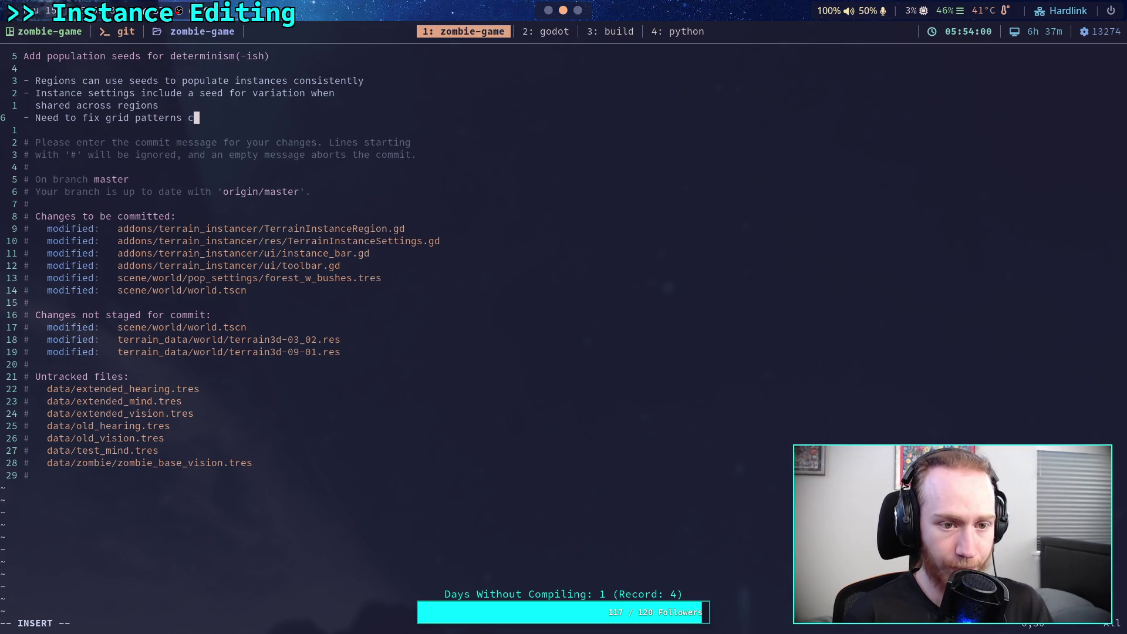
type("aused by ")
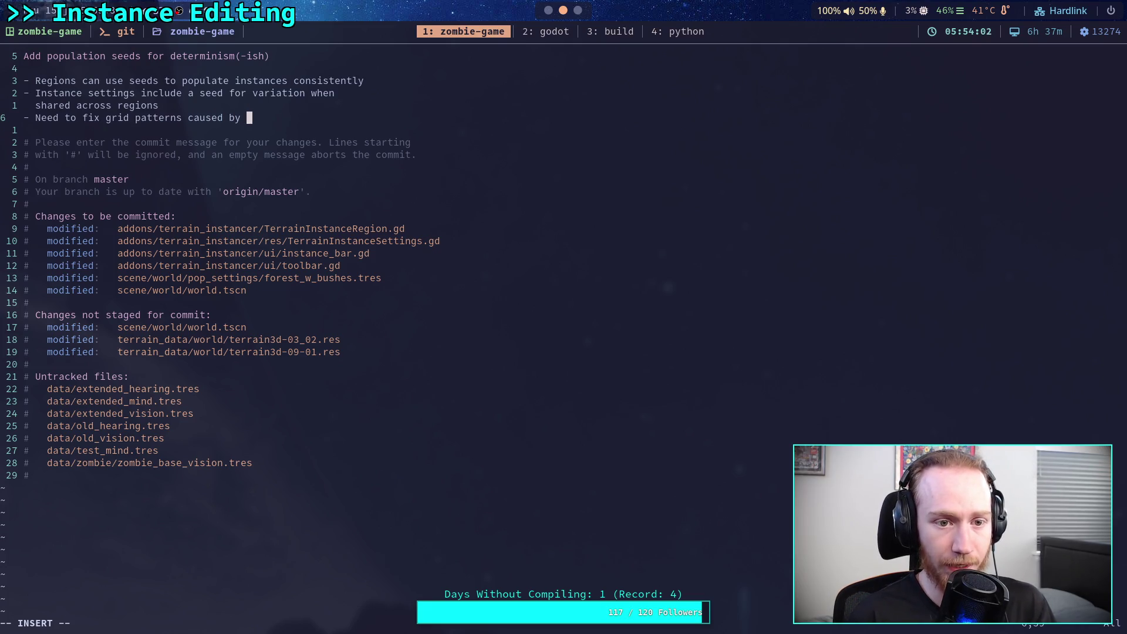
type("directional ")
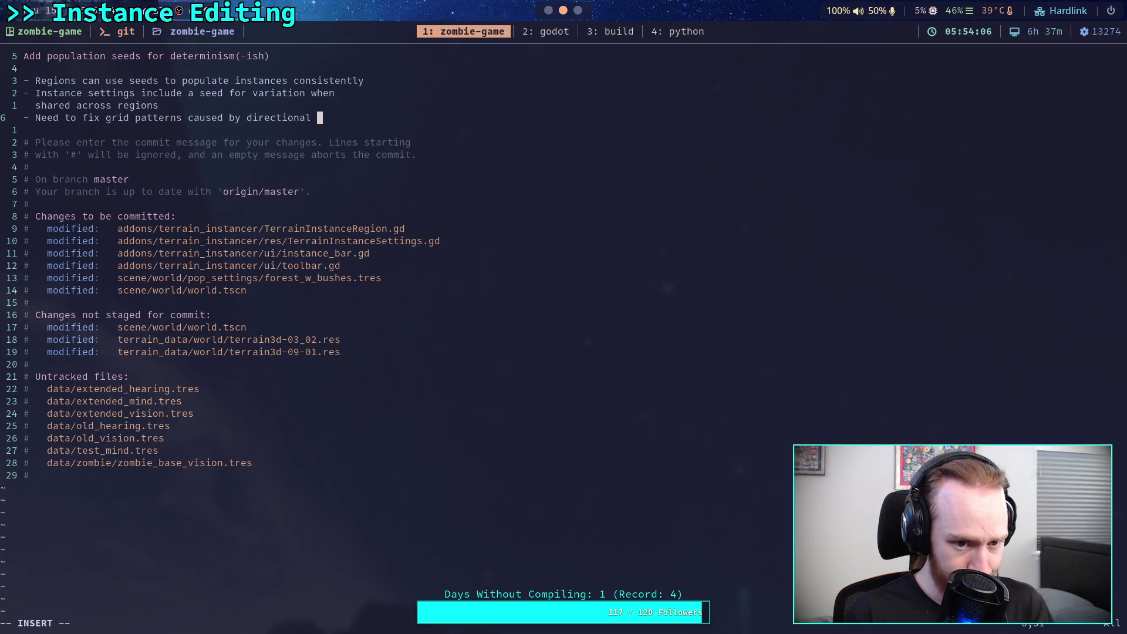
type("chunk gun")
key("Escape")
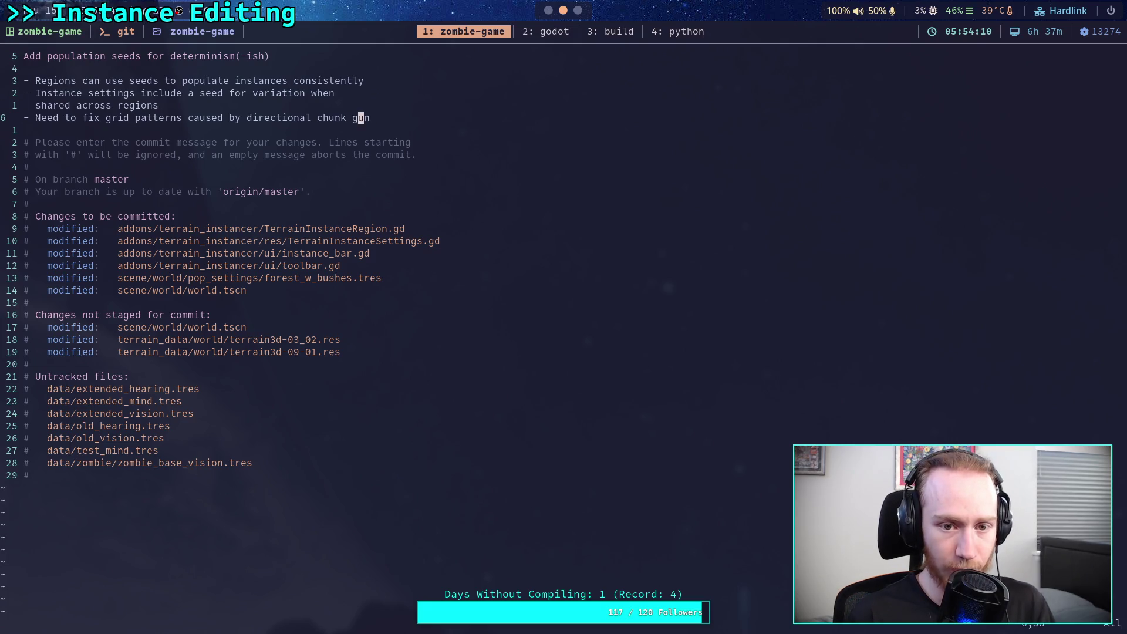
key("h")
key("s")
type("e")
key("Escape")
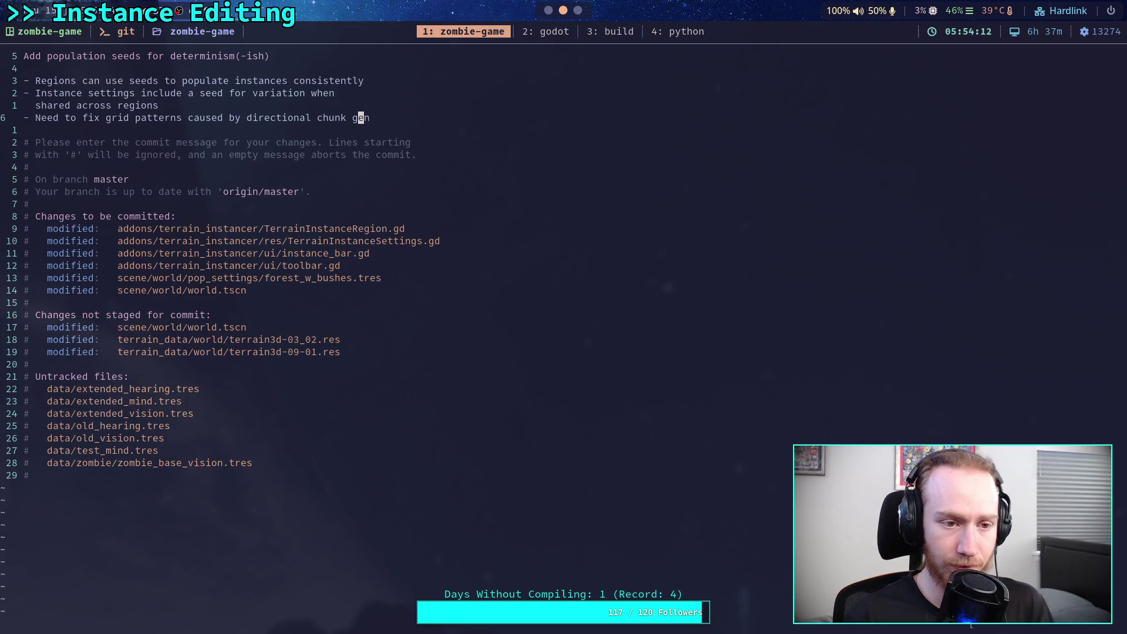
type("w")
key("Return")
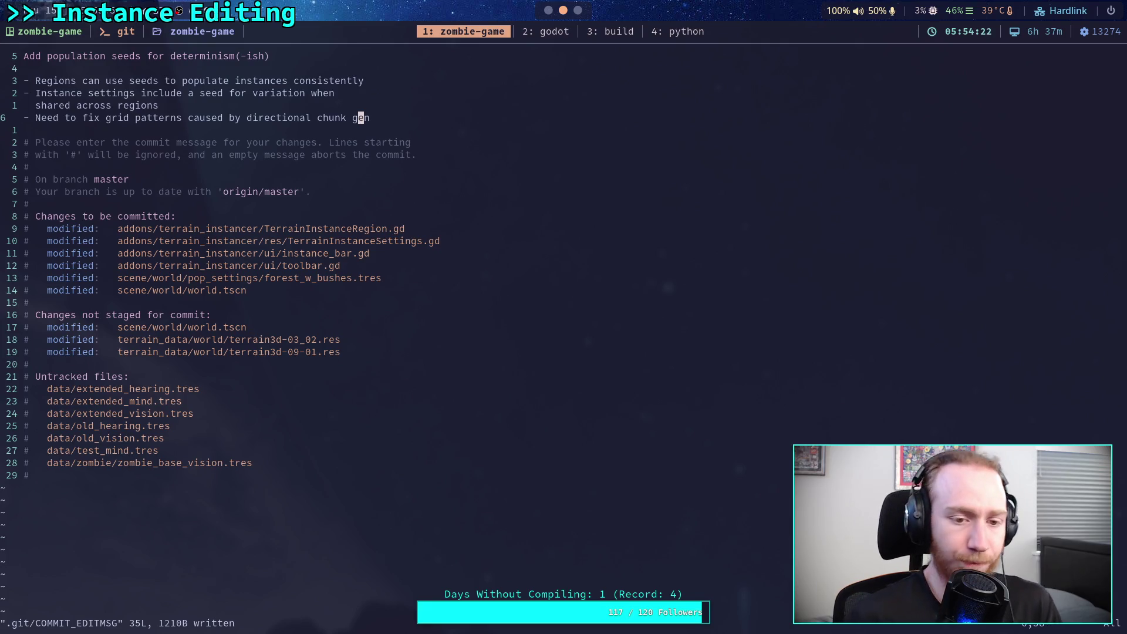
type(":")
key("BackSpace")
key("BackSpace")
Step: Finish the commit with :wq, push it to master, and switch to the Godot editor
type("wq")
key("Return")
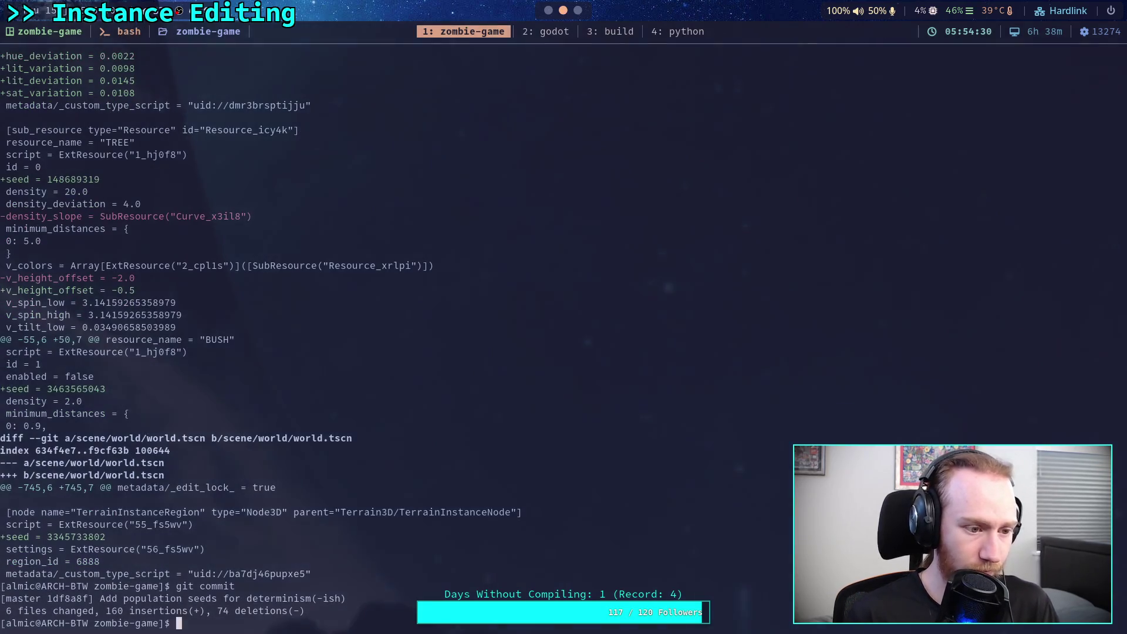
type("git push")
key("Return")
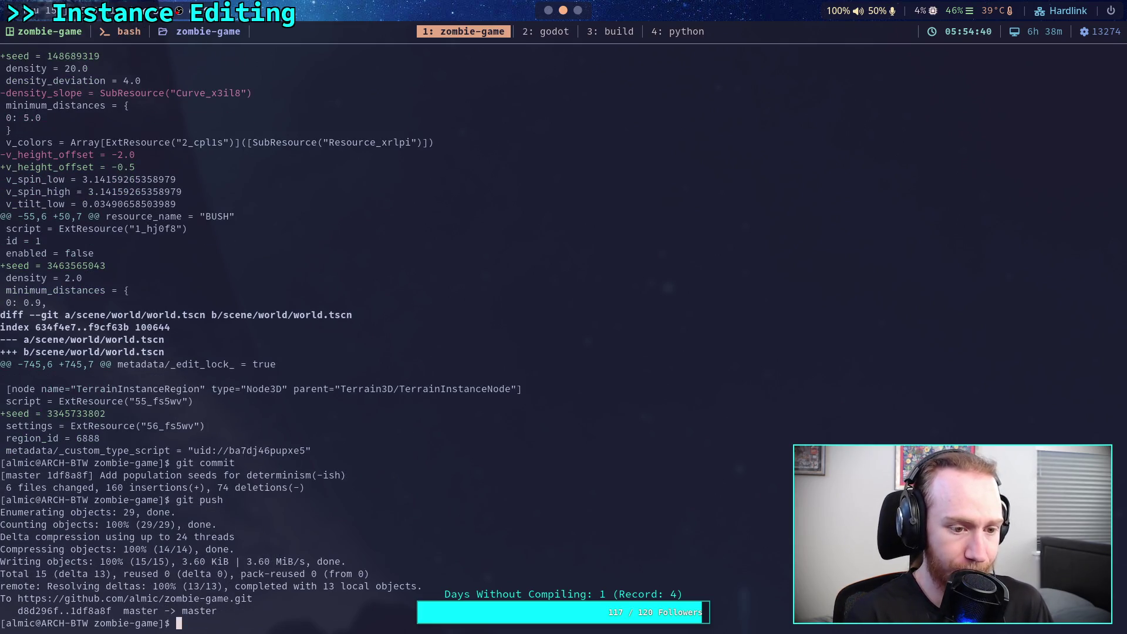
key("super+2")
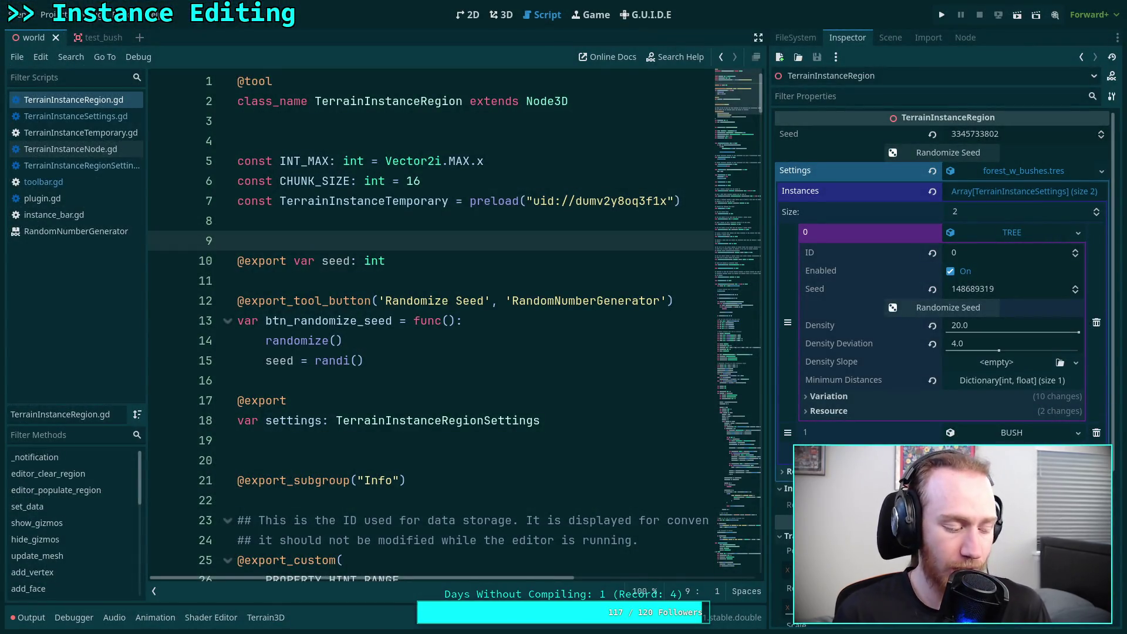
Step: Switch to the 3D scene view and turn on instance editing for the region
left_click(501, 14)
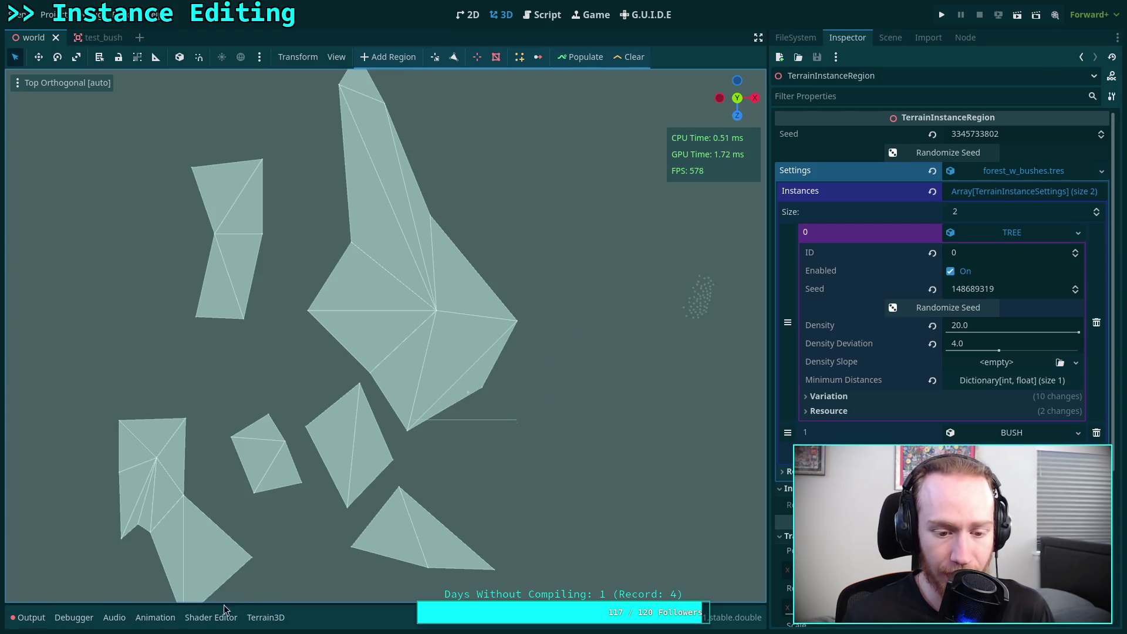
left_click(520, 56)
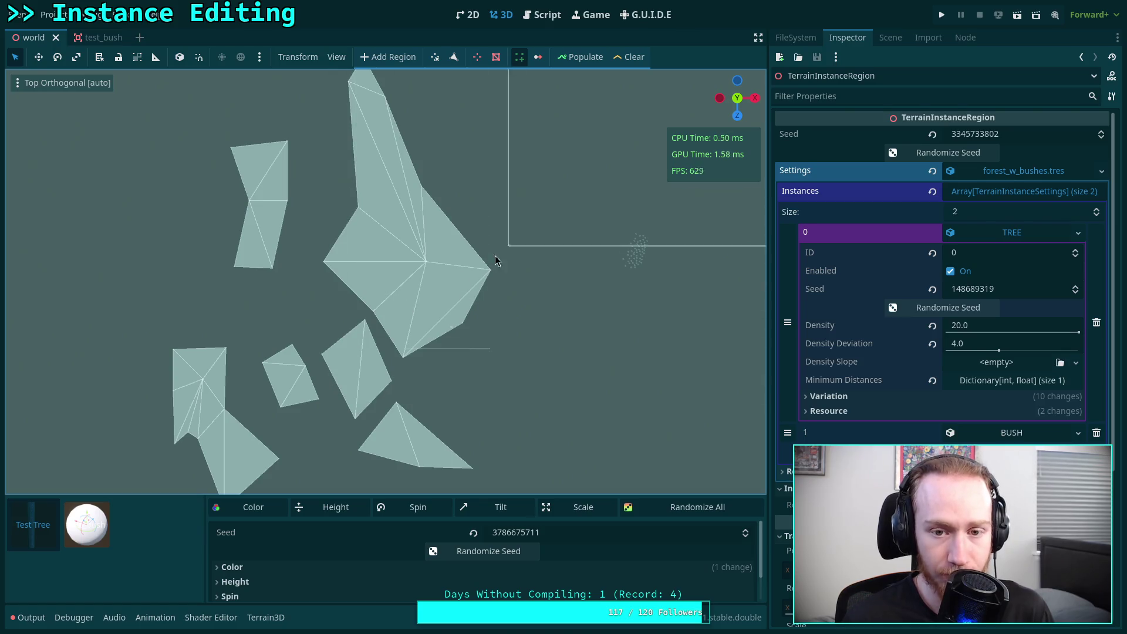
scroll(397, 295, "down", 10)
scroll(387, 329, "down", 5)
scroll(376, 323, "up", 10)
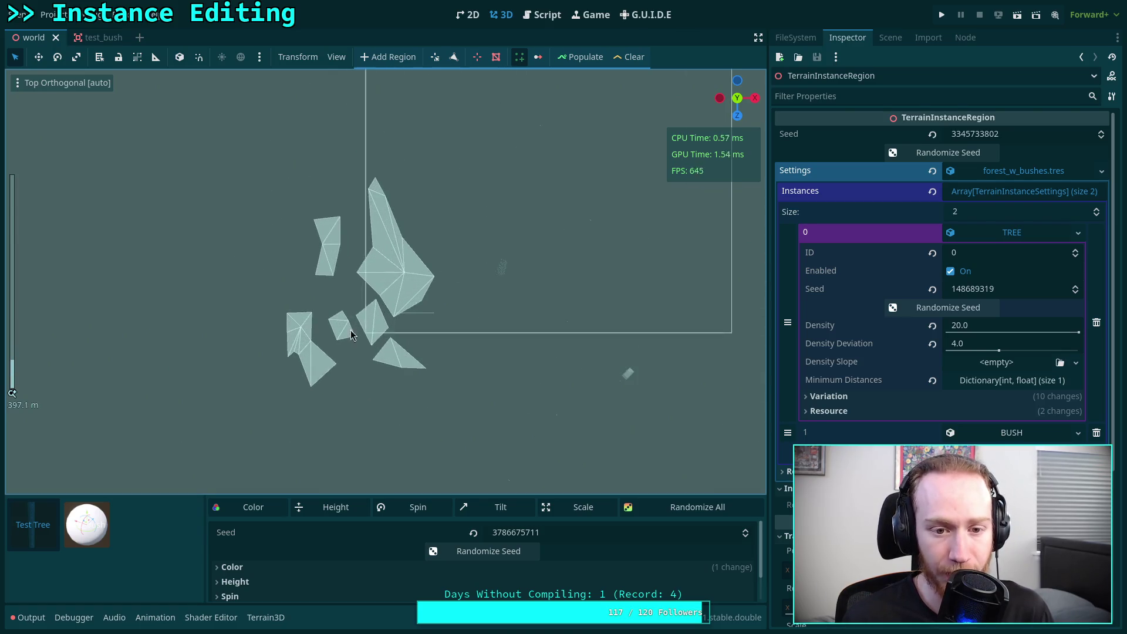
Step: Set the viewport to normal shading and fly the camera forward in a tilted view over the region
left_click(65, 82)
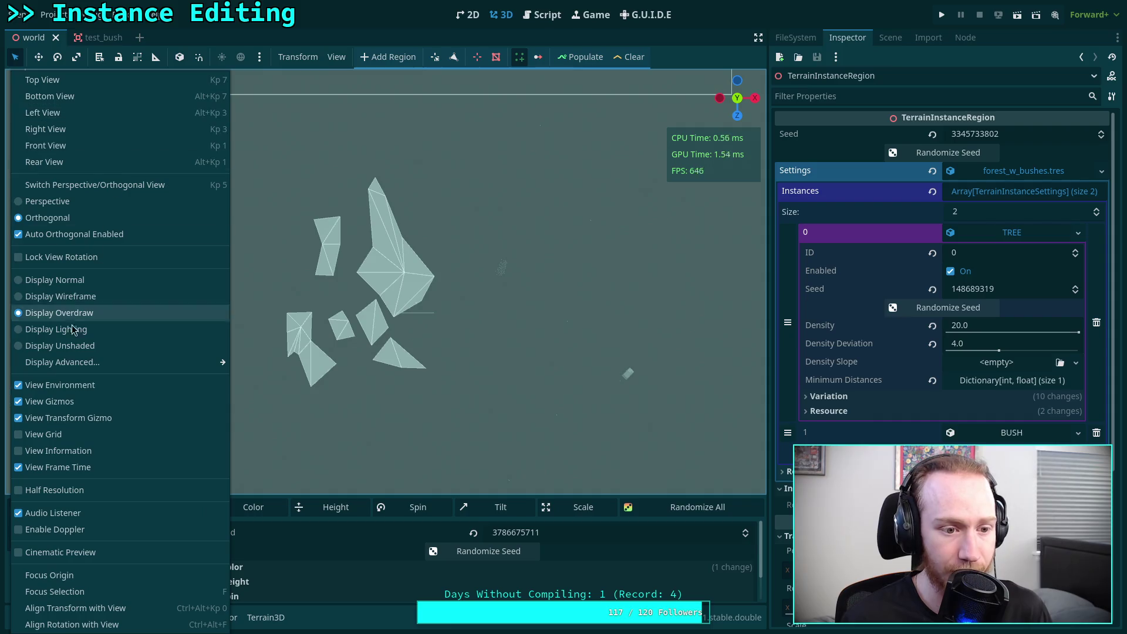
left_click(23, 280)
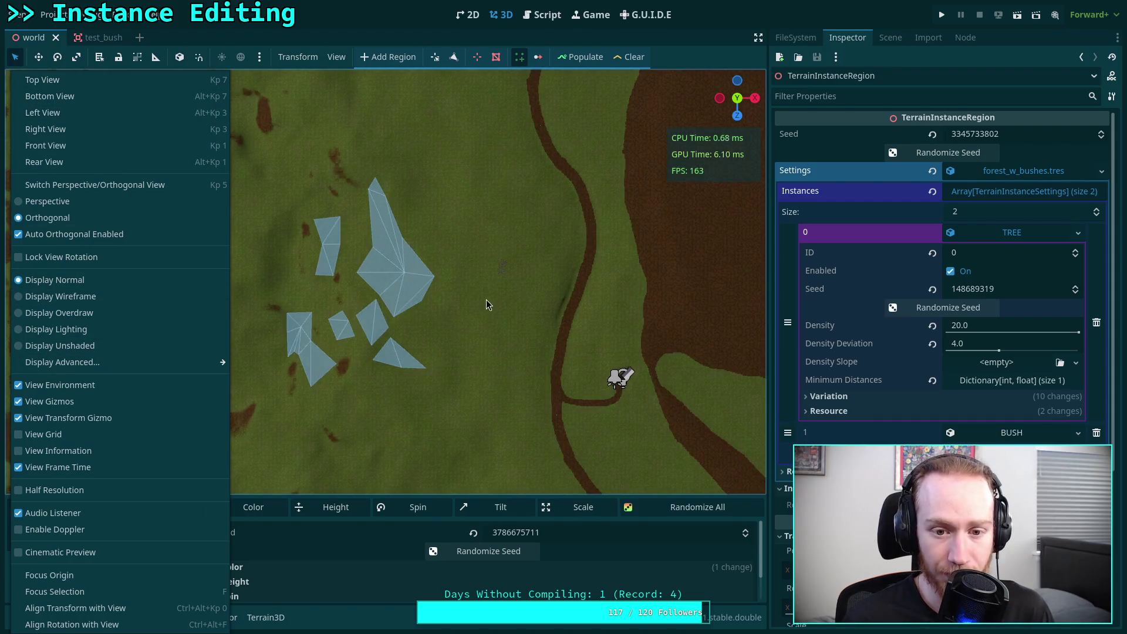
left_click(486, 305)
mouse_move(431, 349)
left_mouse_down()
mouse_move(369, 156)
mouse_move(385, 337)
mouse_move(412, 357)
left_mouse_up()
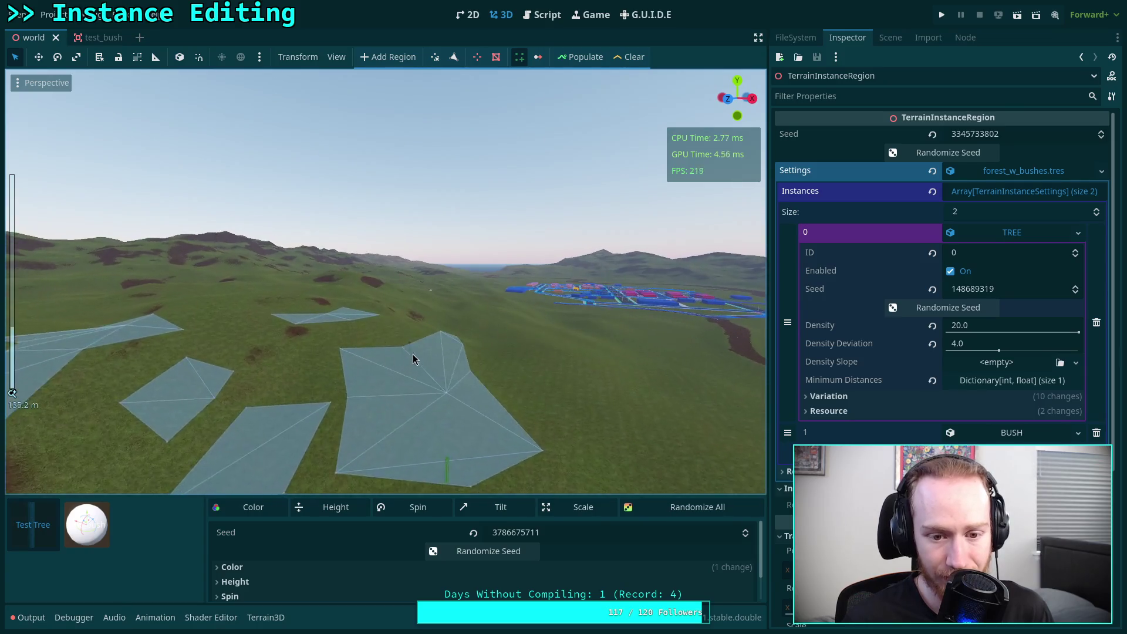
scroll(413, 357, "up", 5)
key("w")
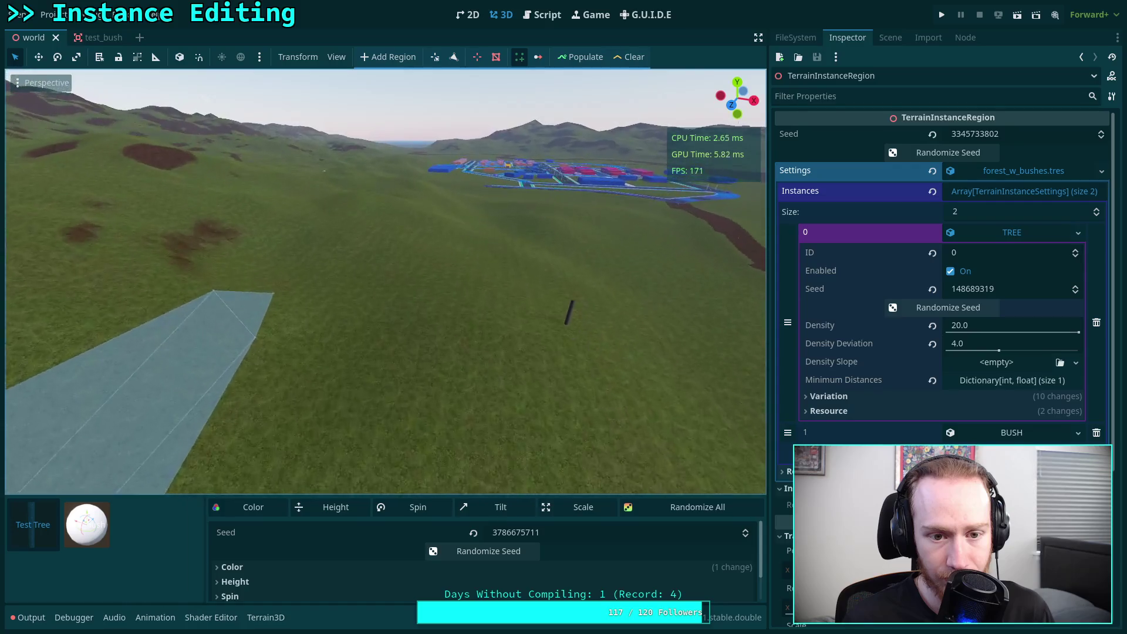
Step: Put the viewport into overdraw rendering and bring the Scene tree back into the right dock
left_click(19, 85)
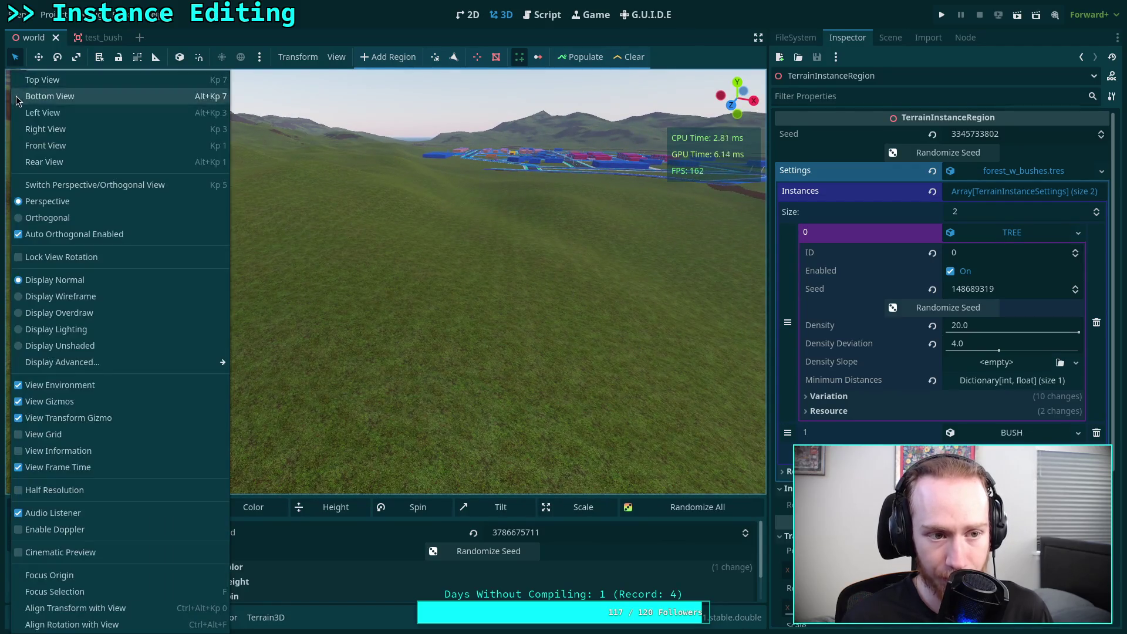
left_click(182, 313)
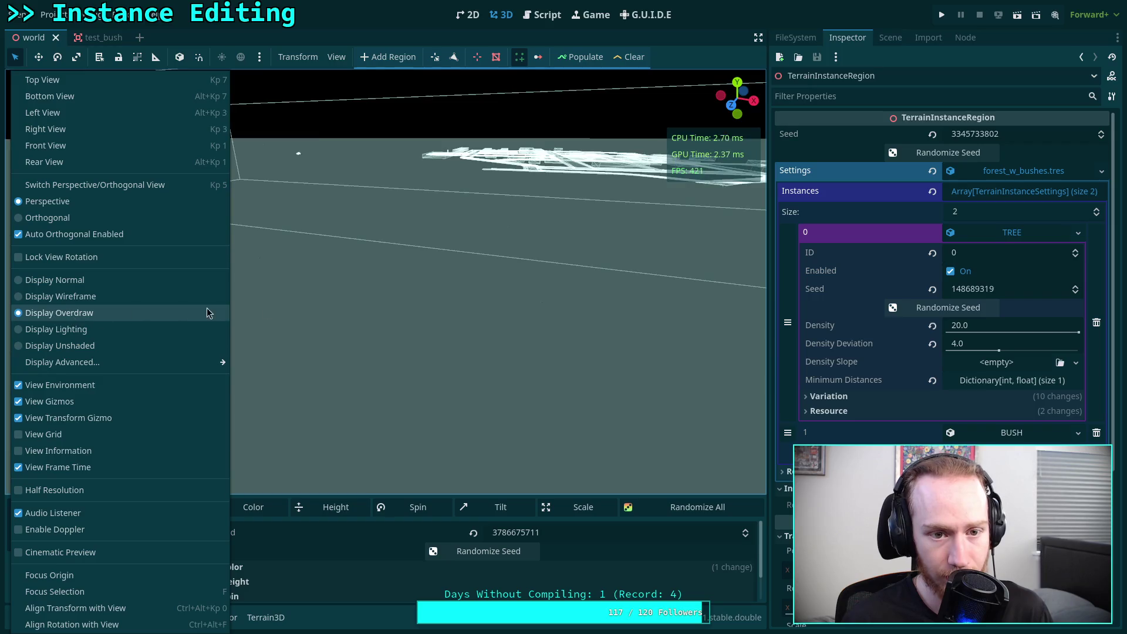
left_click(339, 299)
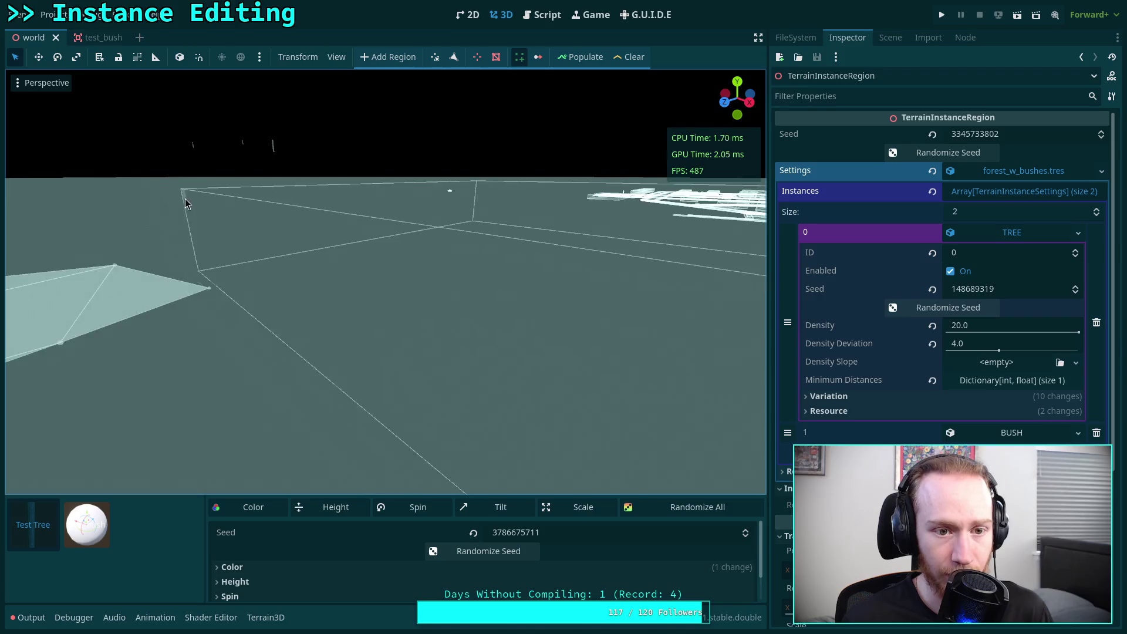
left_click(19, 82)
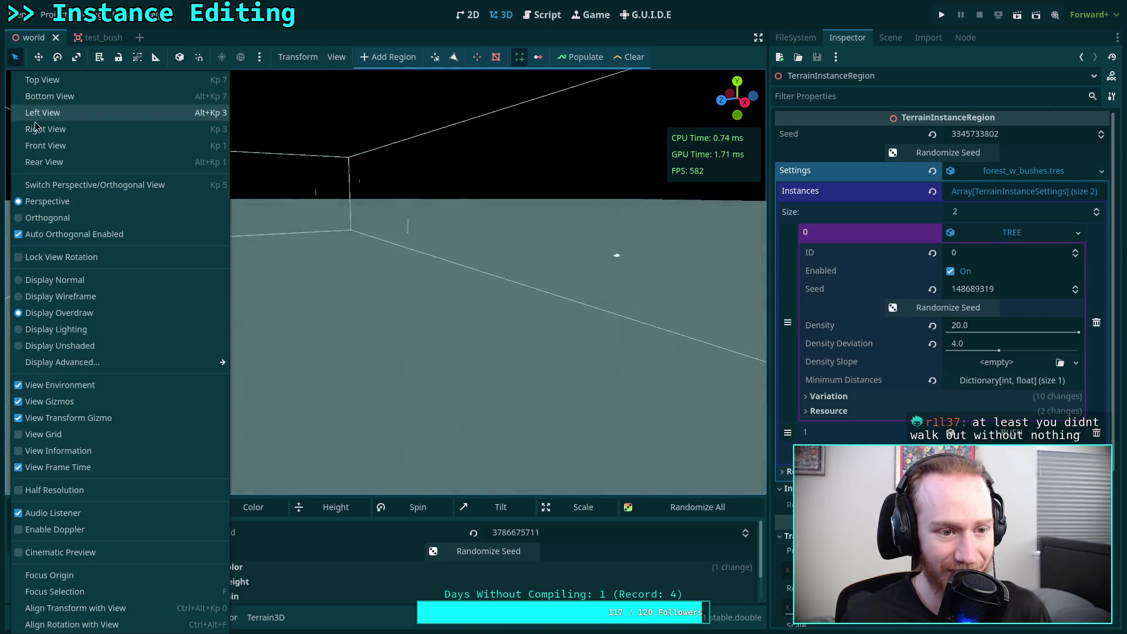
left_click(19, 280)
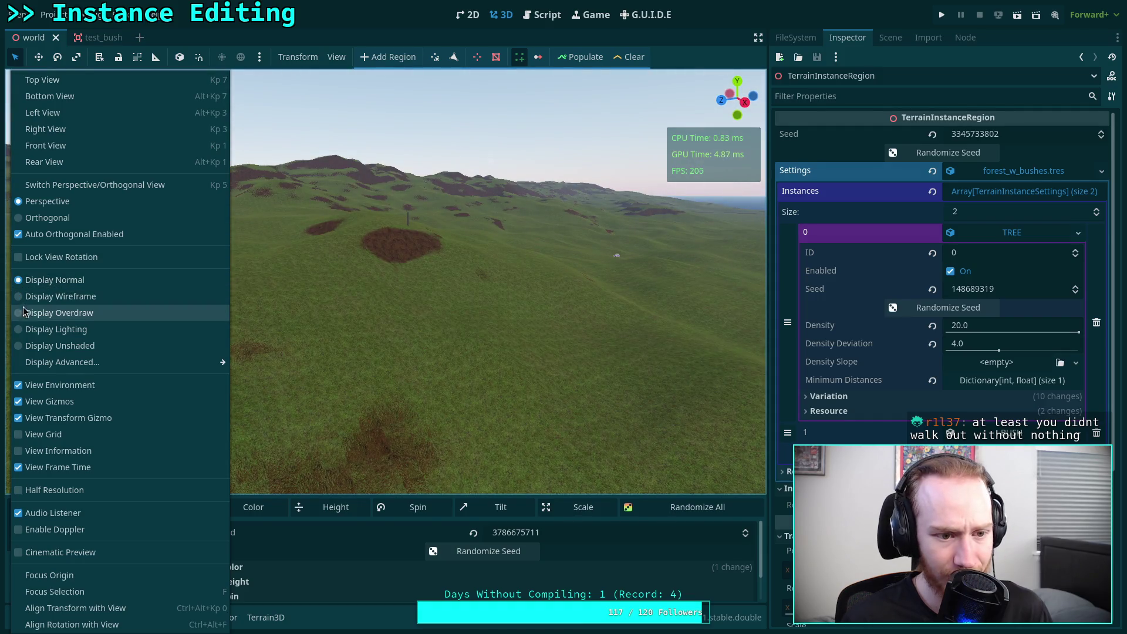
left_click(120, 313)
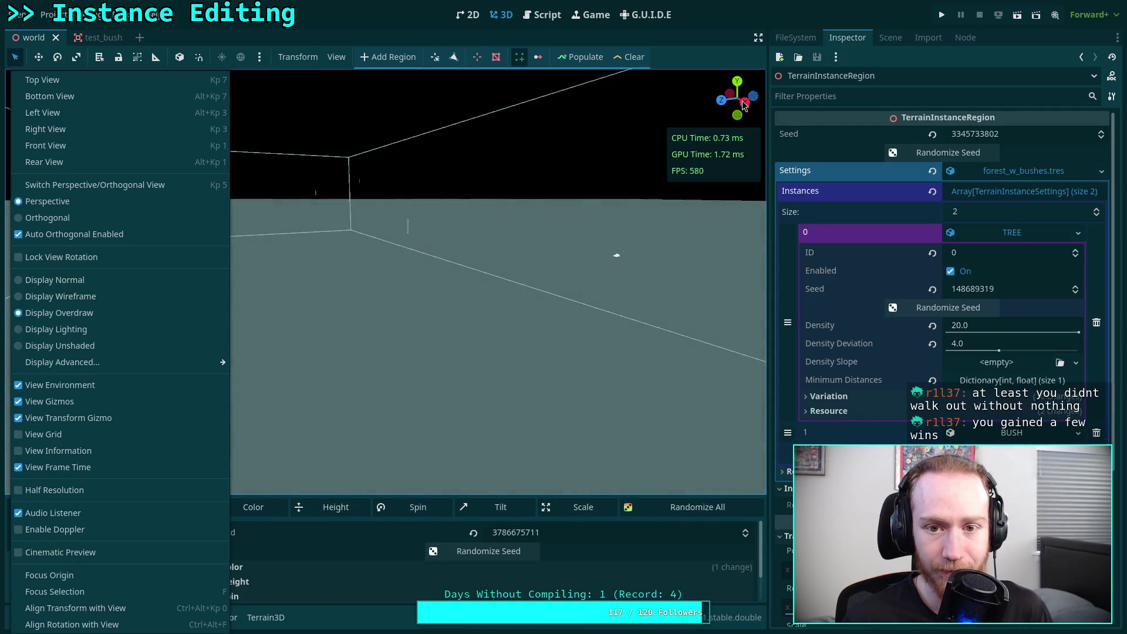
left_click(906, 37)
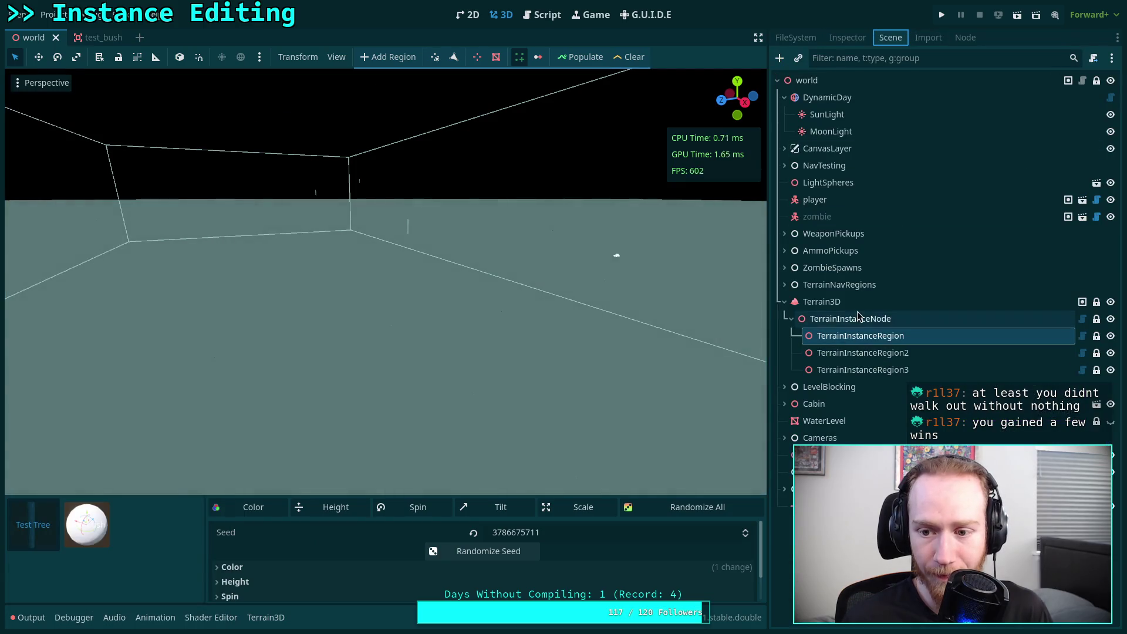
Step: Select the Terrain3D node and erase the stray thin instance from the terrain
left_click(834, 302)
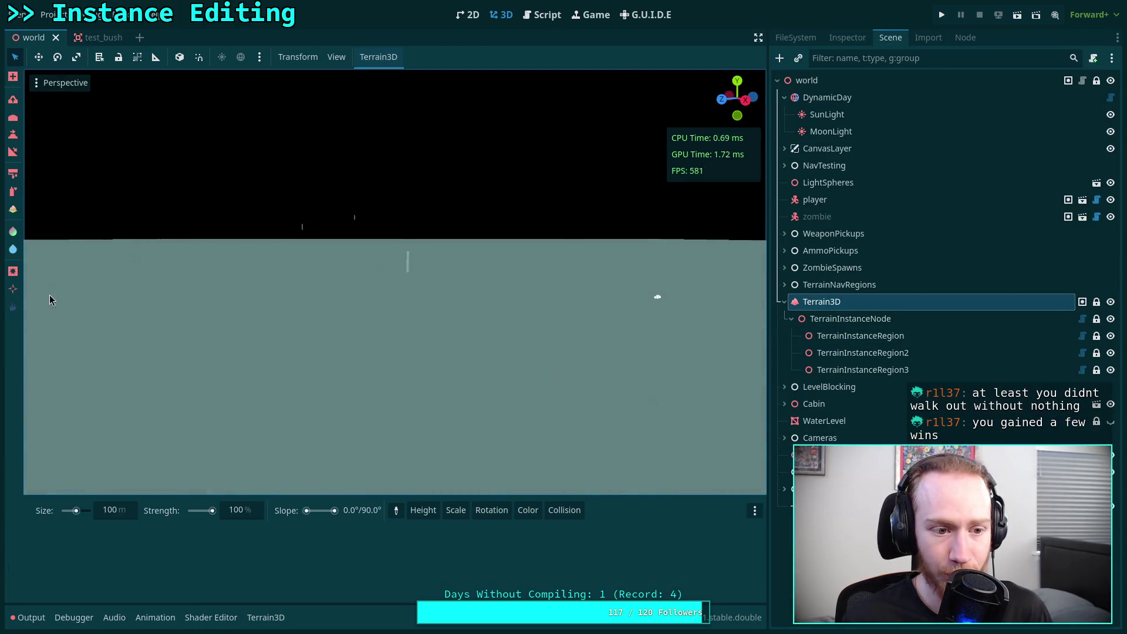
left_click(409, 282, "ctrl")
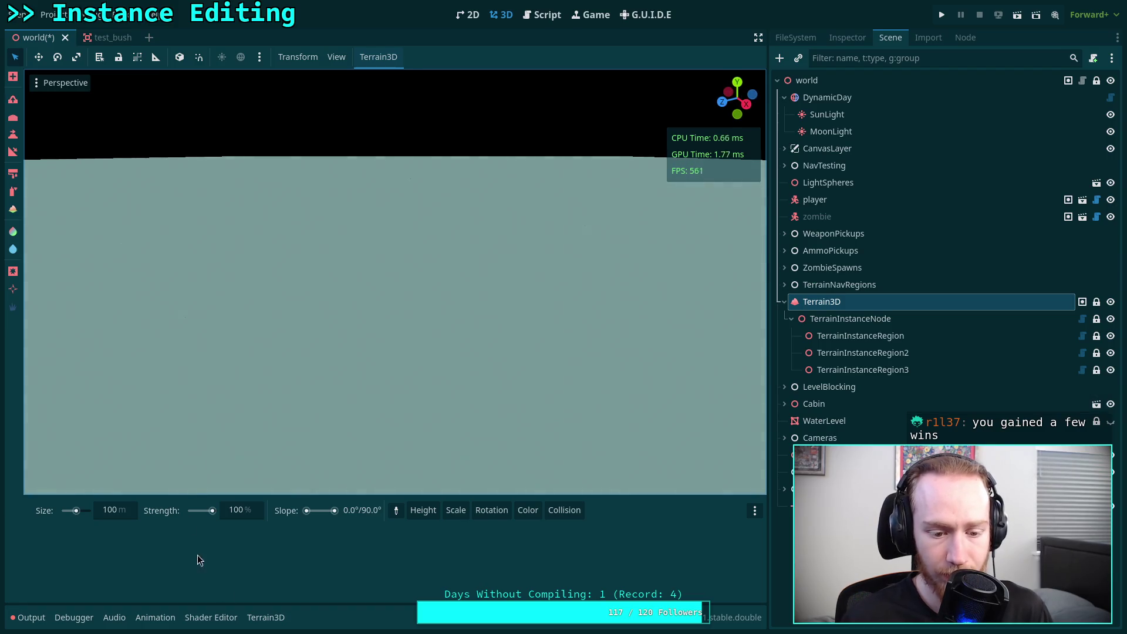
left_click(261, 620)
left_click(262, 619)
left_click(261, 619)
left_click(253, 619)
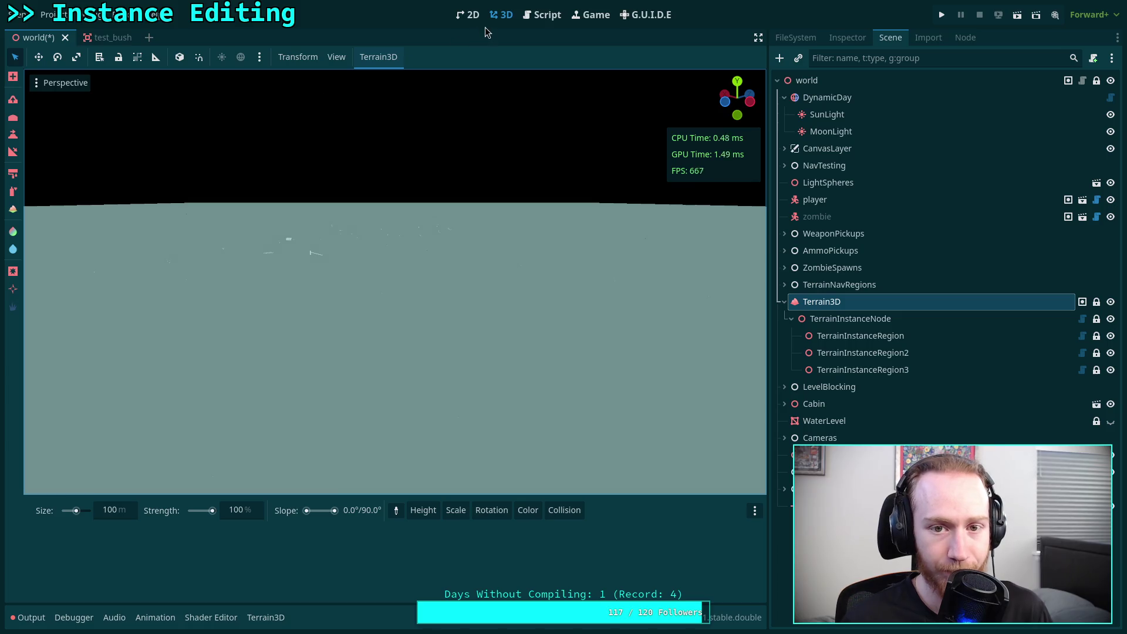
Step: Return the viewport to normal shading and fly past the cabin to frame the sphere instances
left_click(39, 82)
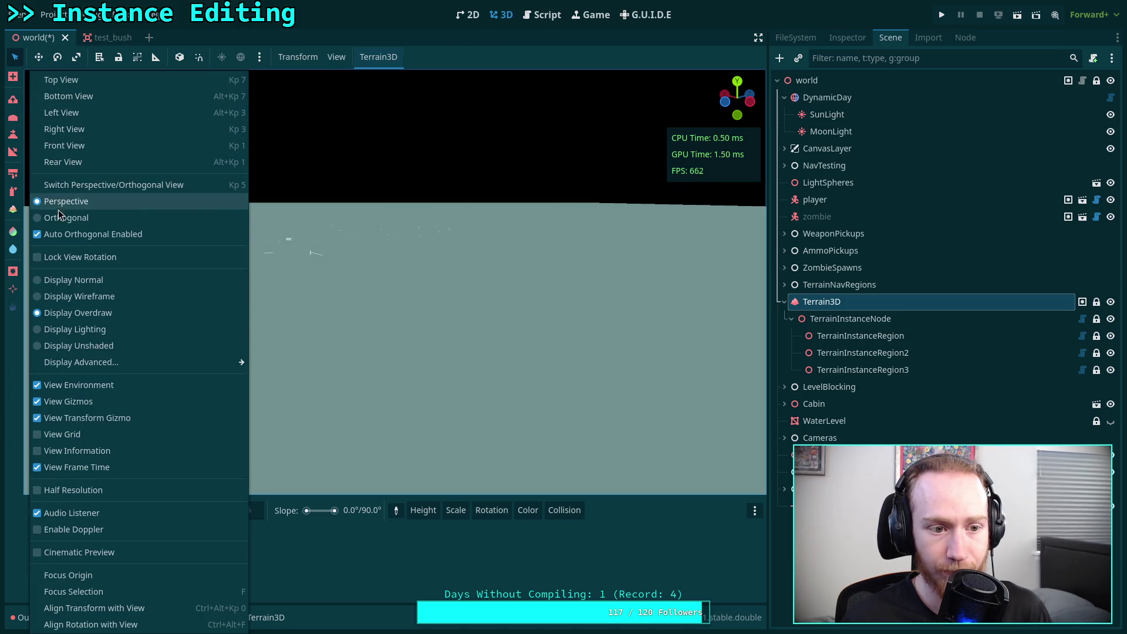
left_click(53, 283)
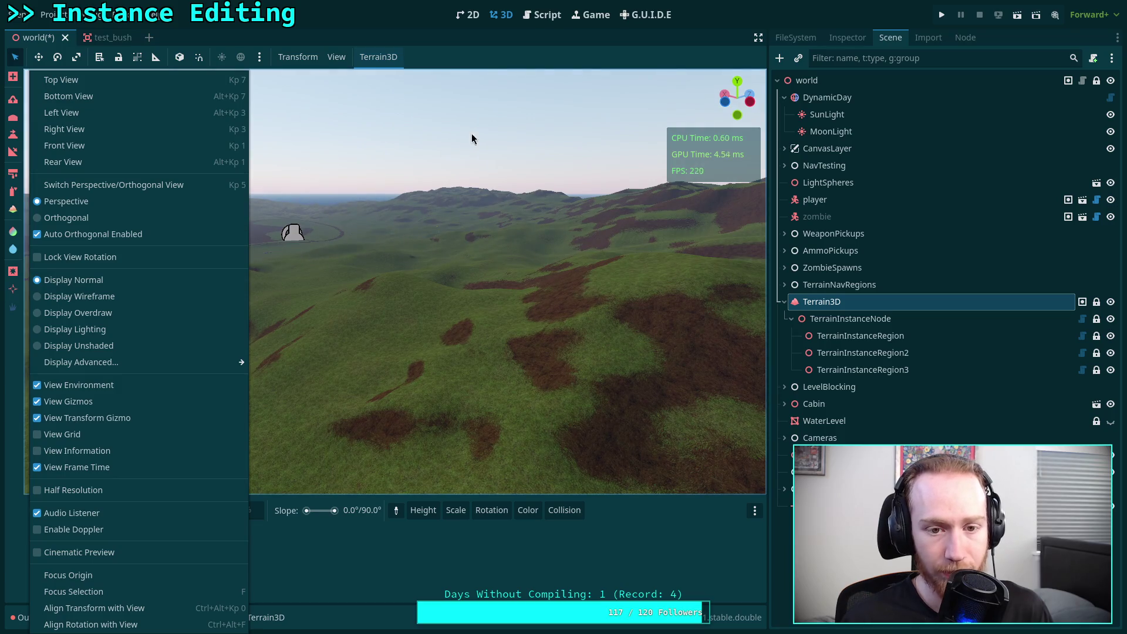
left_click(472, 139)
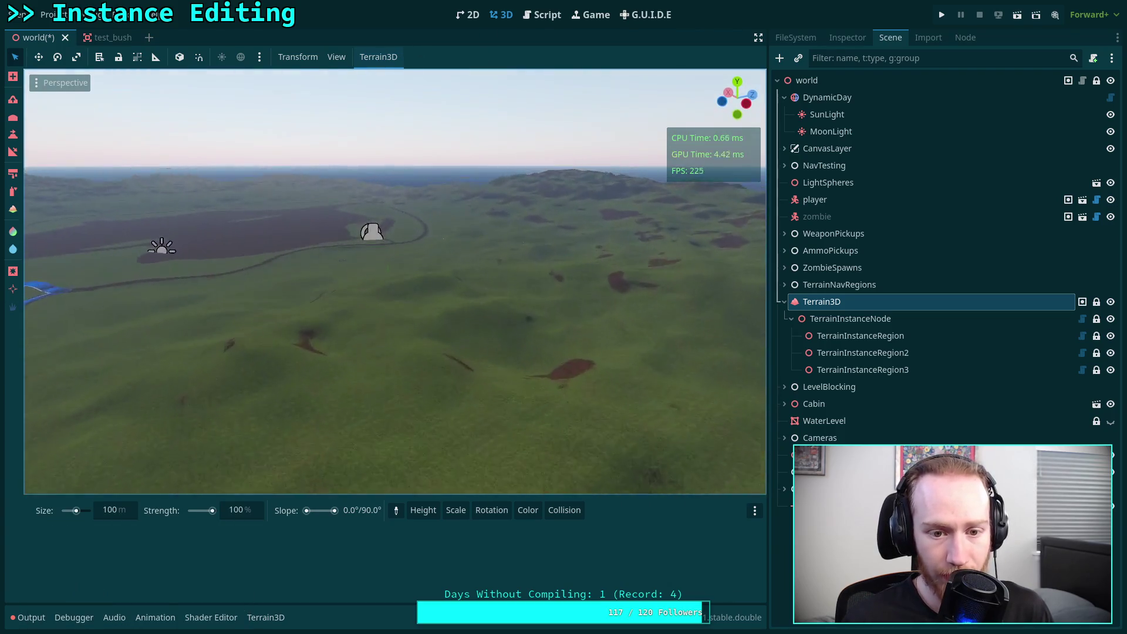
key("w")
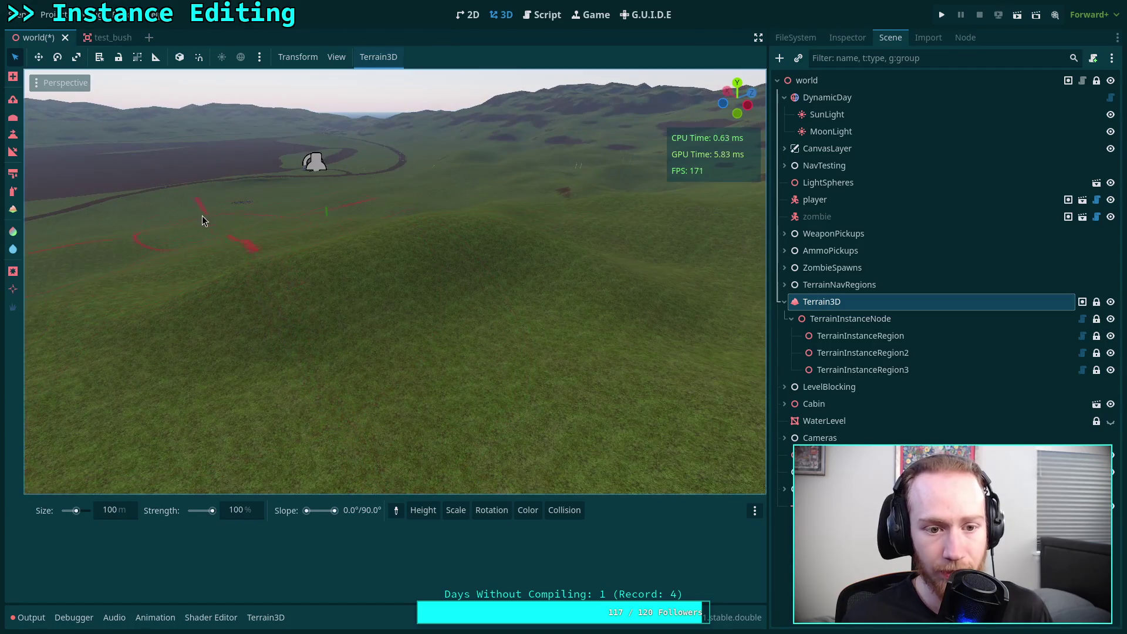
key("w")
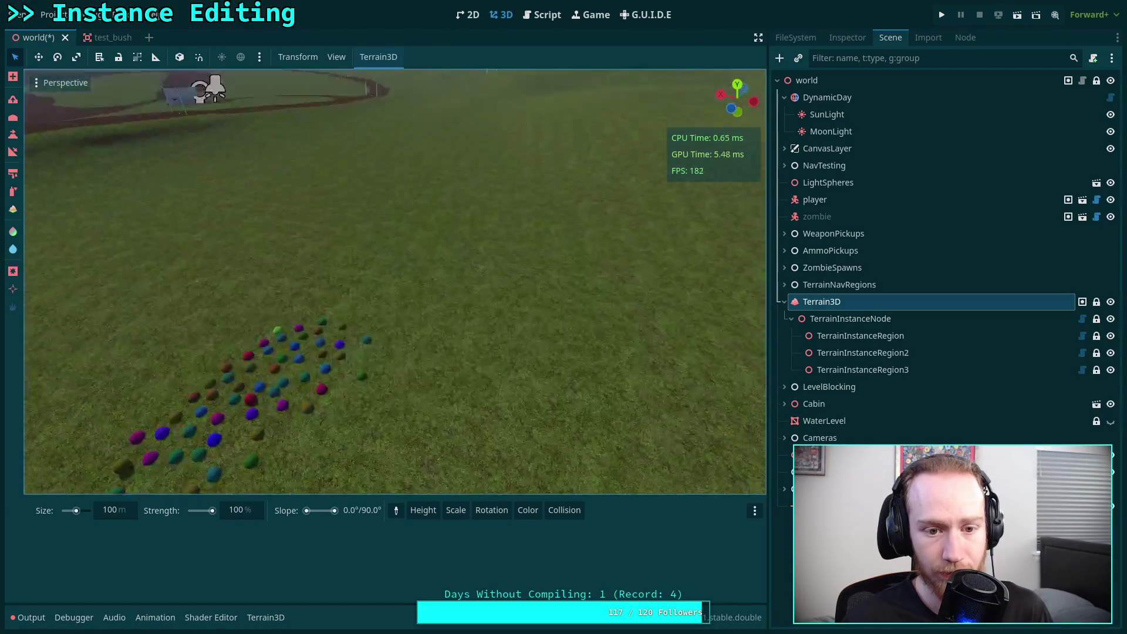
key("e")
key("s")
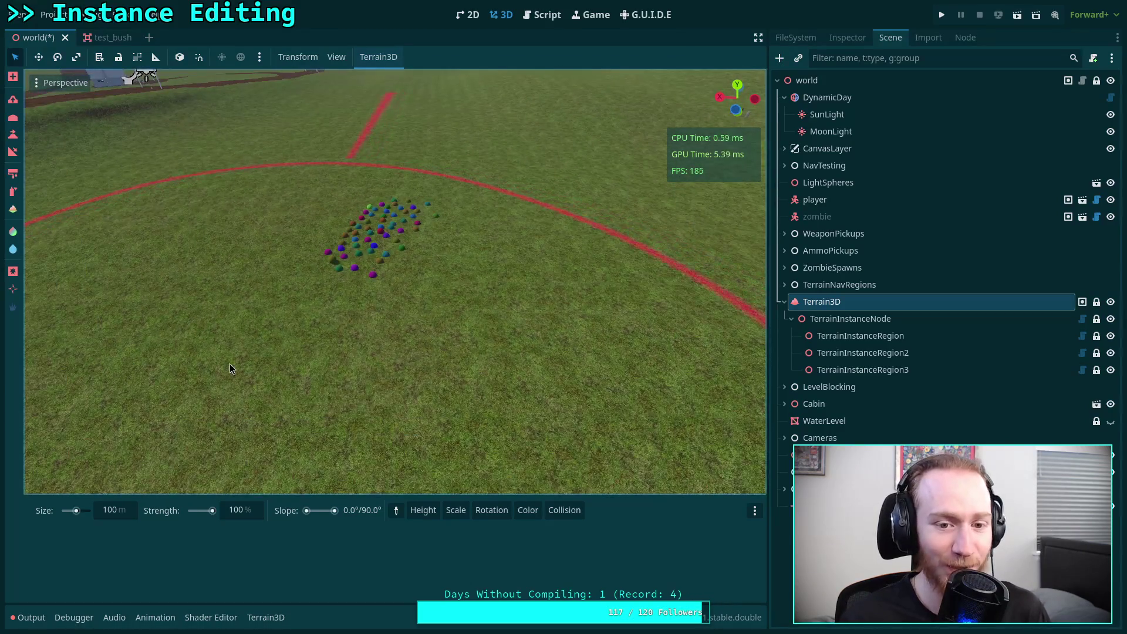
left_click(266, 618)
Step: Clear all 56 sphere mesh instances from the terrain
left_click(150, 510)
left_click(368, 223, "ctrl")
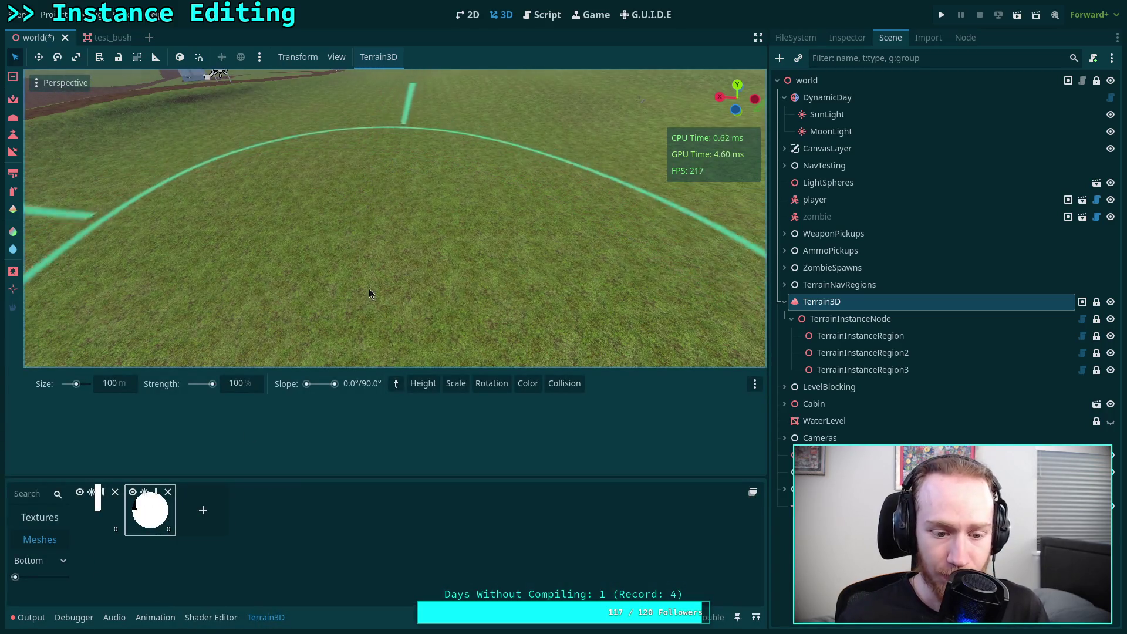
left_click(266, 618)
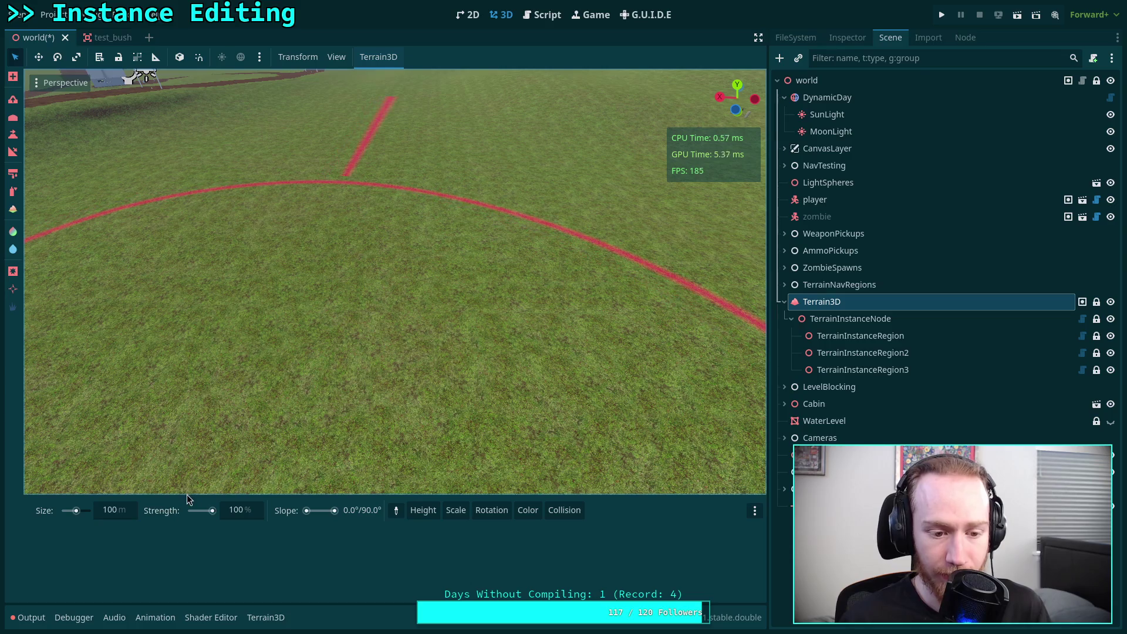
Step: Show the region outlines and compare the TerrainInstanceRegion and TerrainInstanceRegion3 instancer settings
left_click(866, 343)
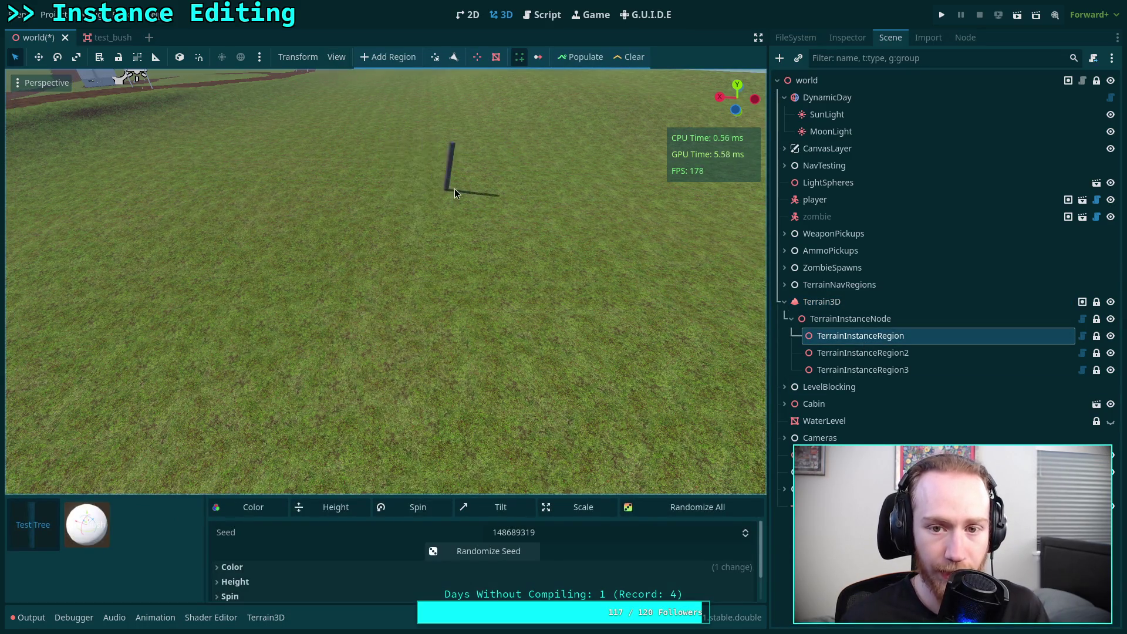
left_click(519, 61)
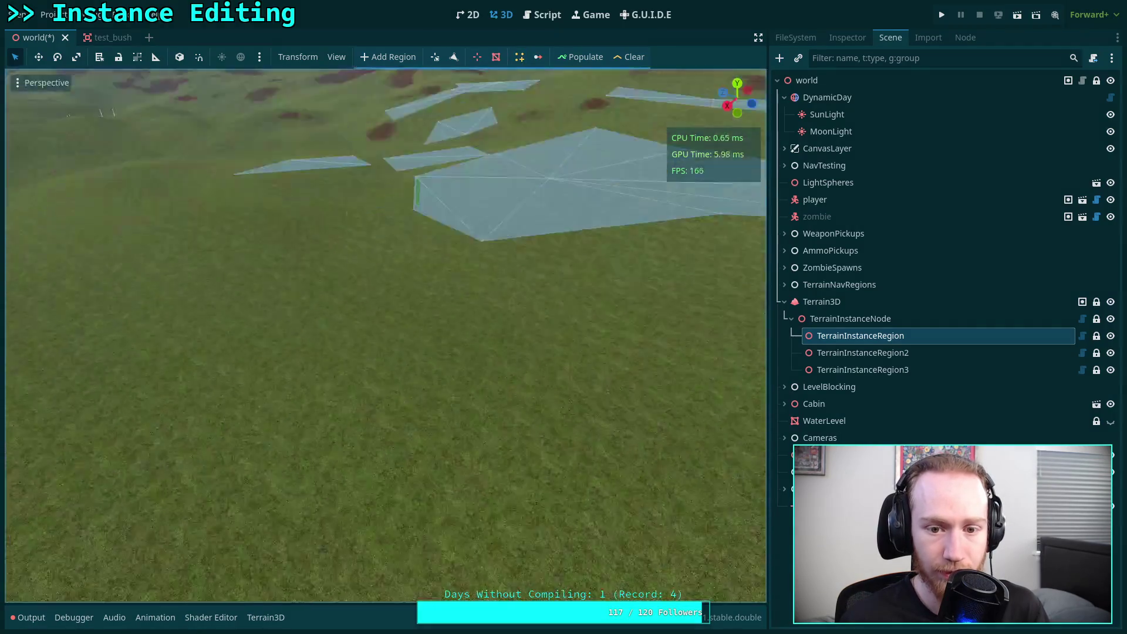
left_click(519, 57)
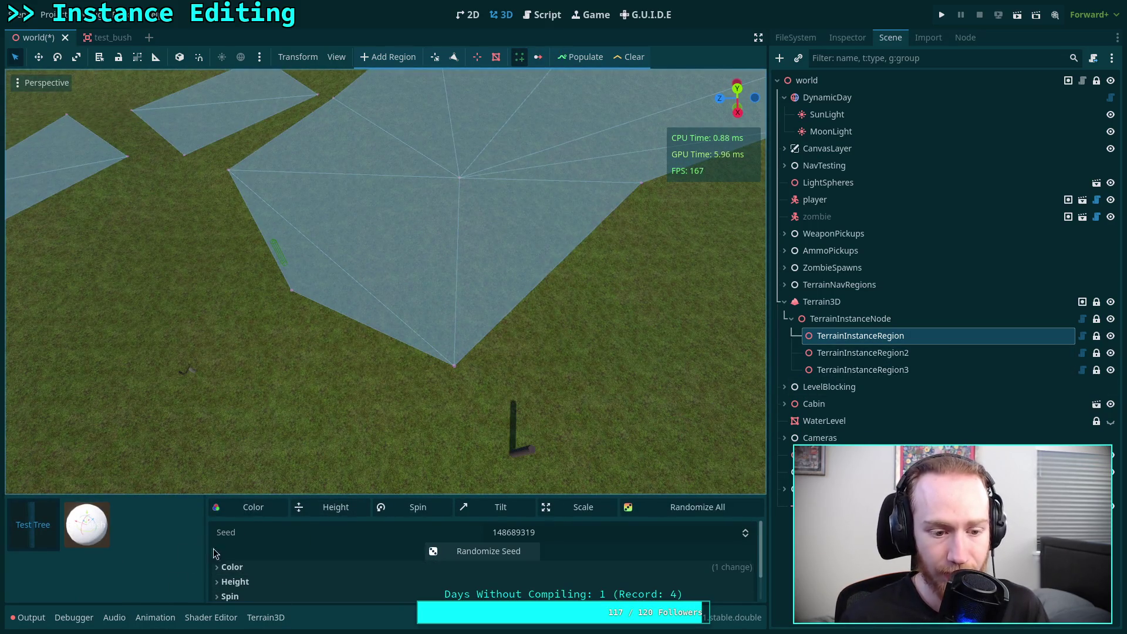
left_click(99, 505)
left_click(857, 370)
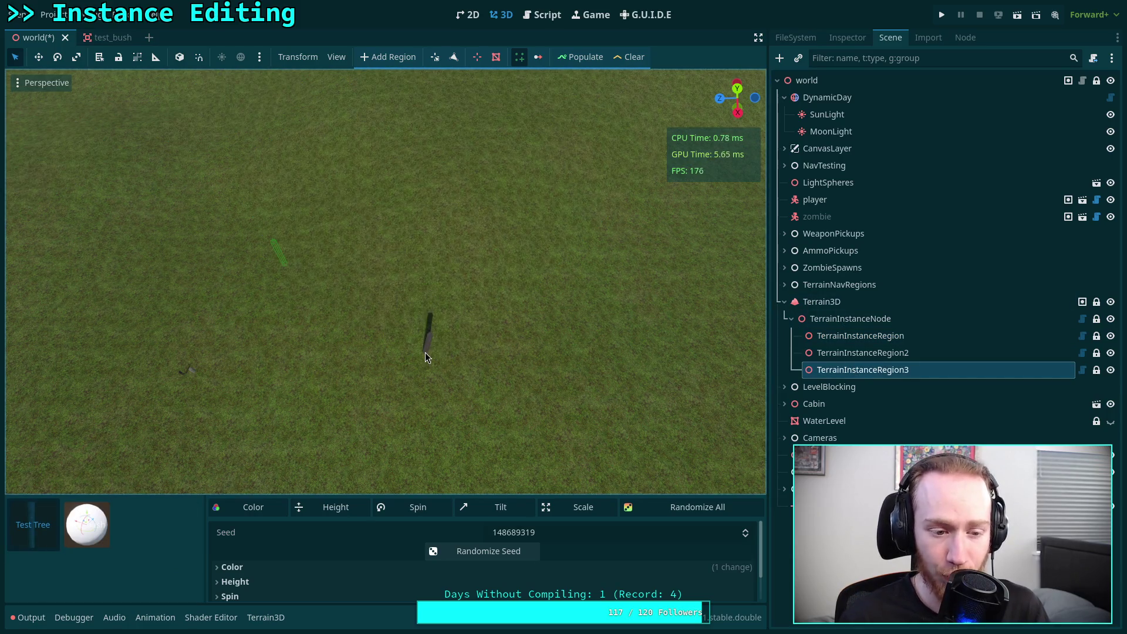
left_click(851, 335)
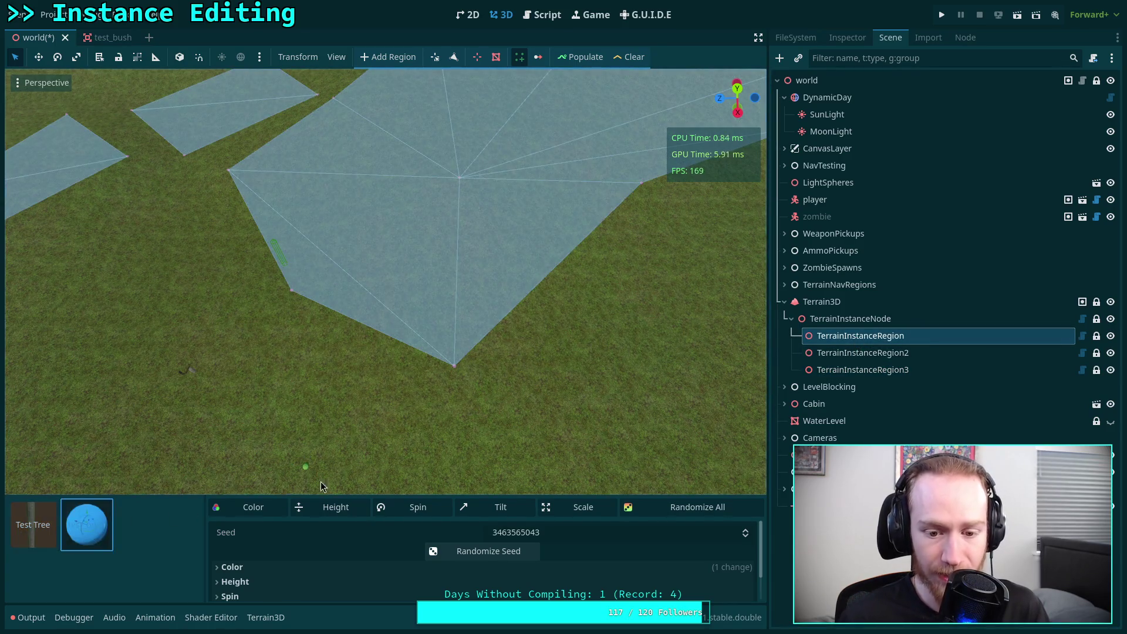
left_click(834, 370)
left_click(851, 336)
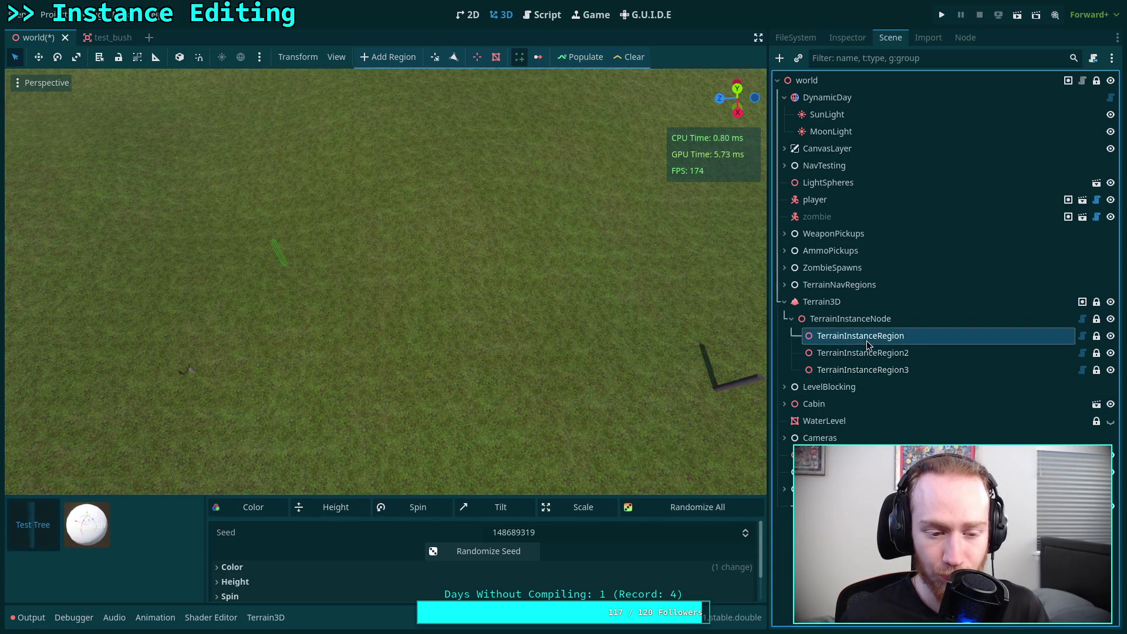
Step: Save the world scene with Ctrl+S and switch to the terminal workspace
scroll(514, 384, "up", 5)
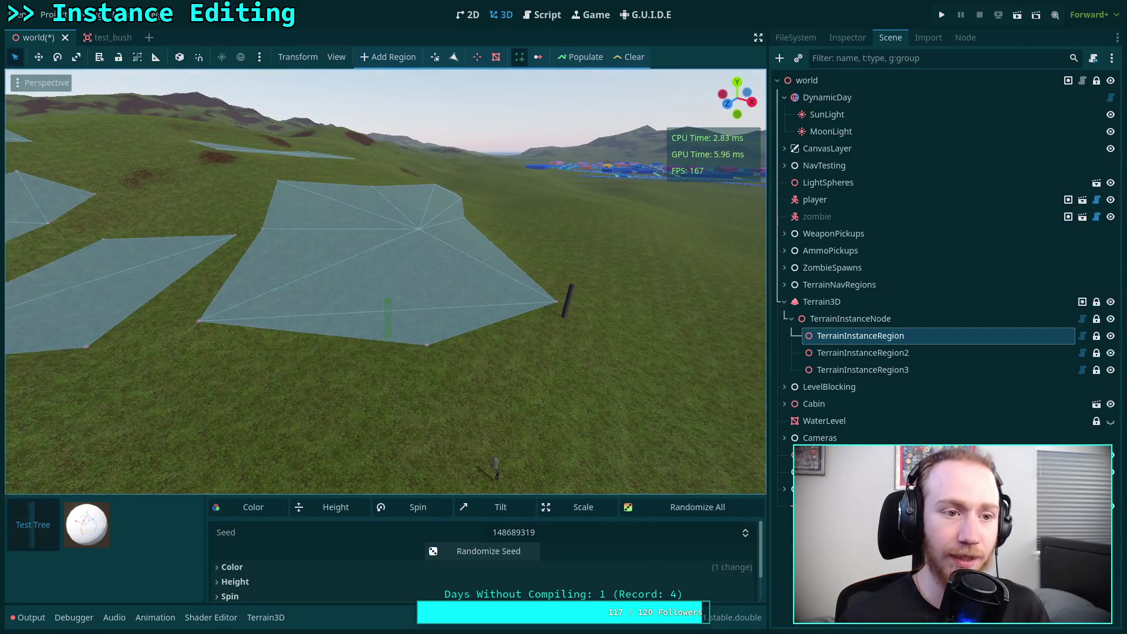
key("ctrl+s")
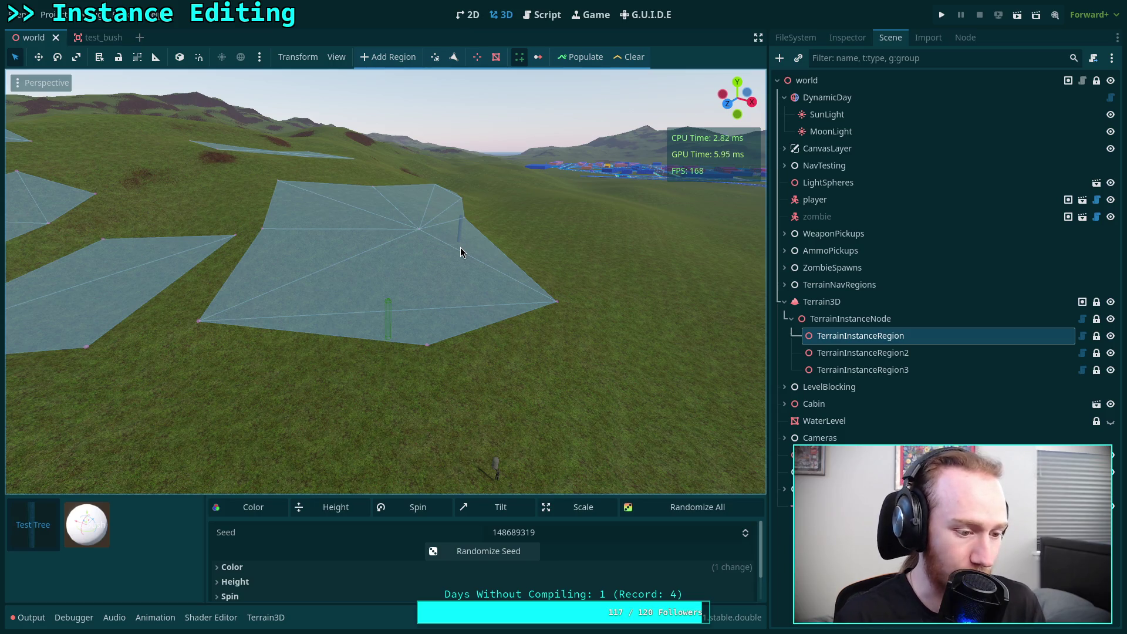
key("super+1")
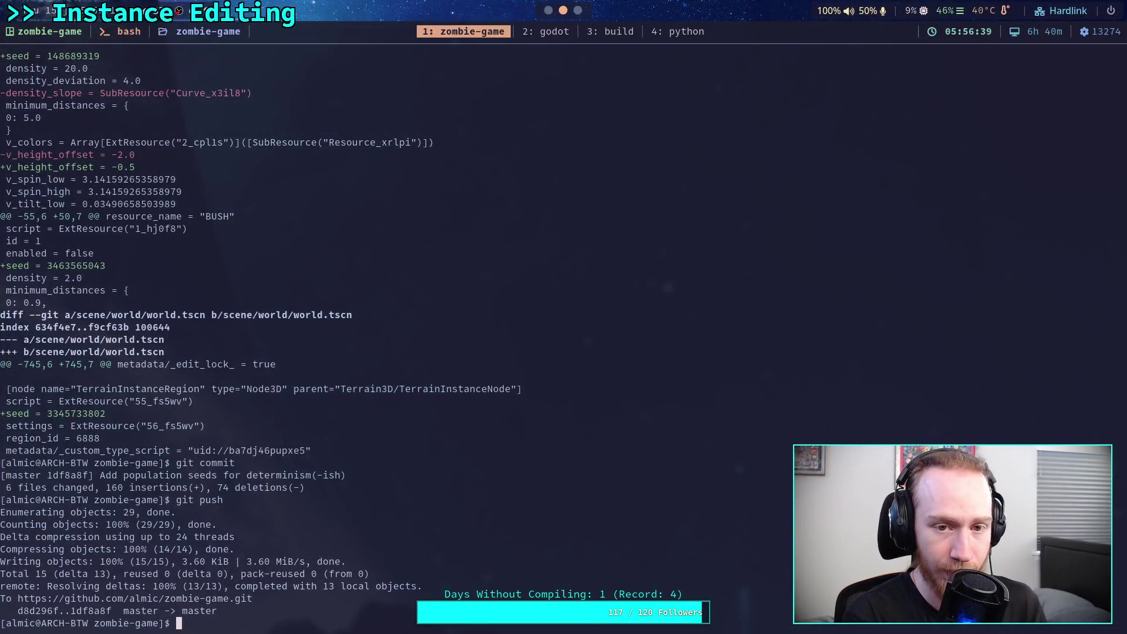
Step: Go from the terminal to the Godot editor on workspace 2 with Super+2
key("super+2")
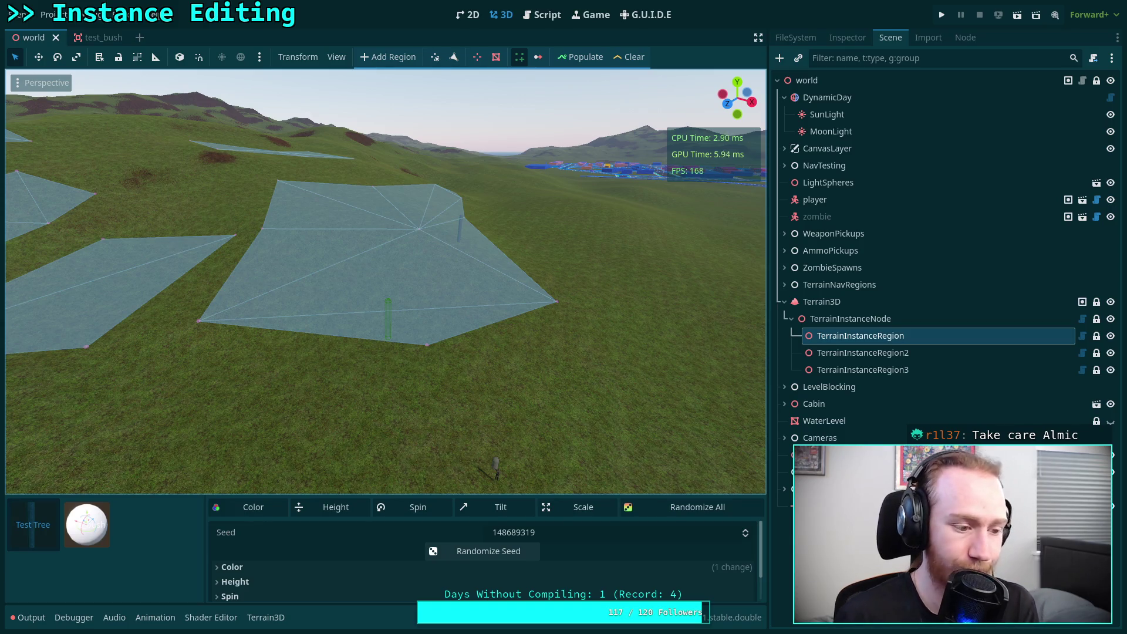
key("e")
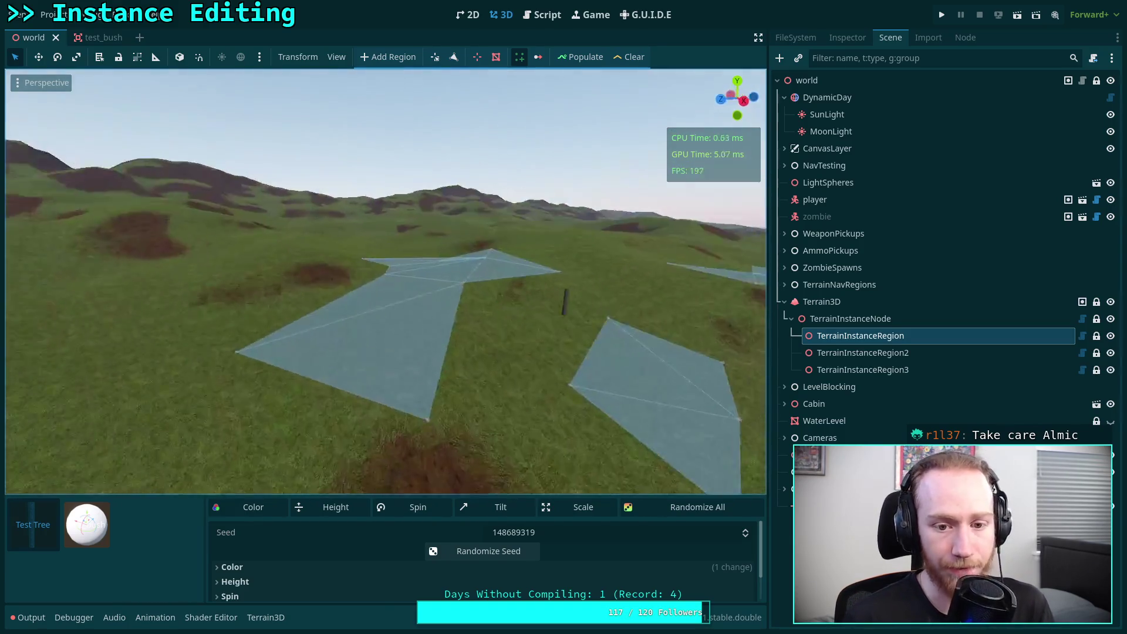
key("w")
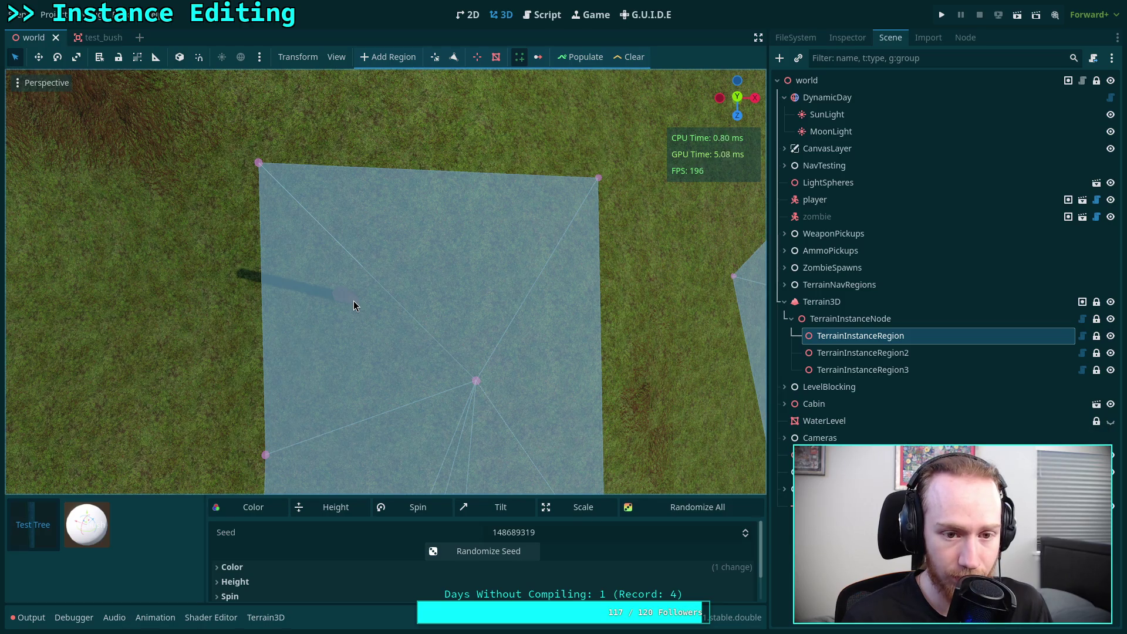
left_click_drag(354, 301, 354, 300)
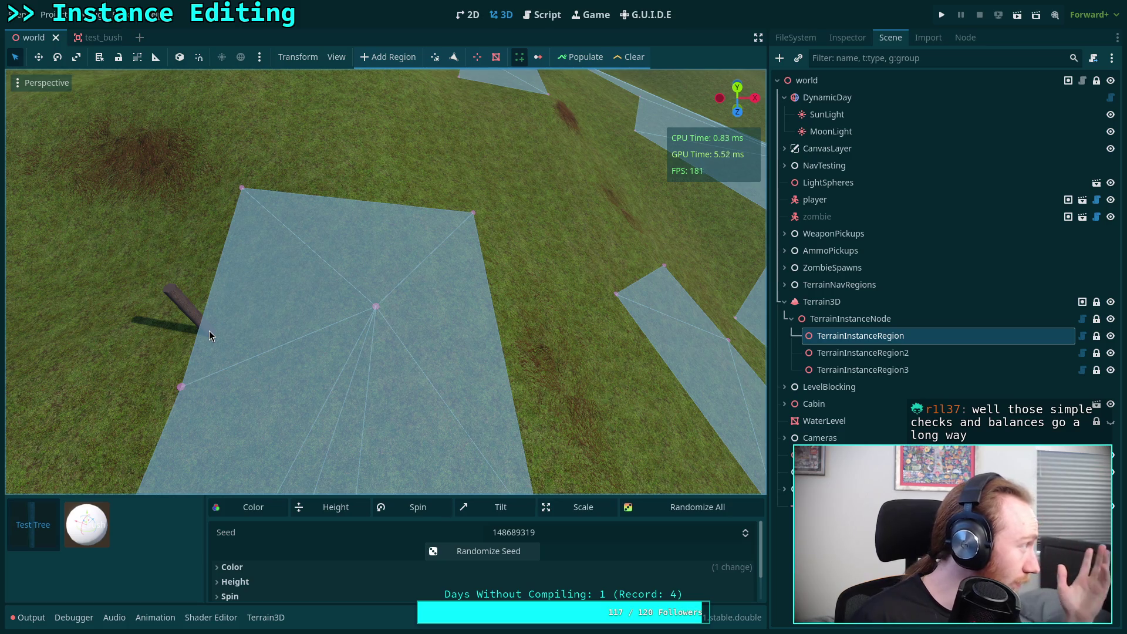
left_click(51, 306)
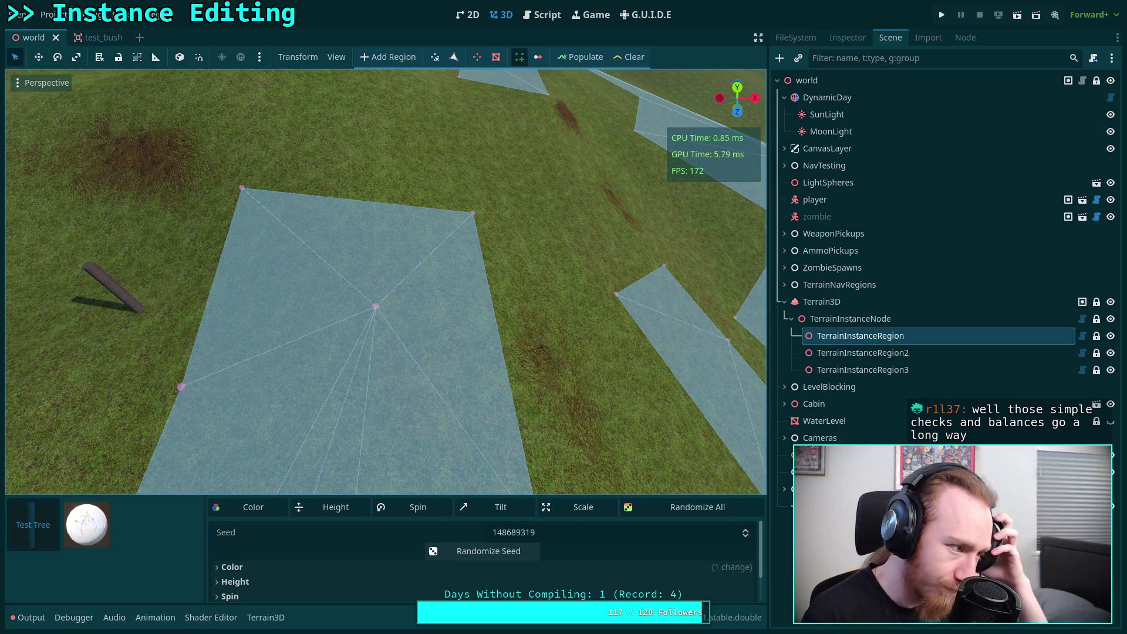